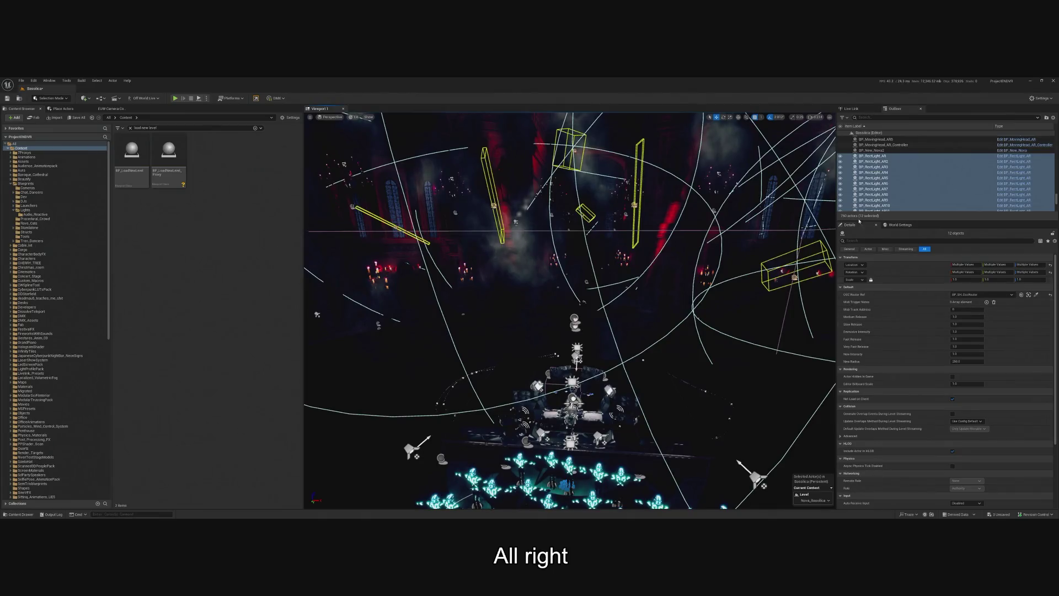
{"action": "double_click", "coordinate": [872, 156]}
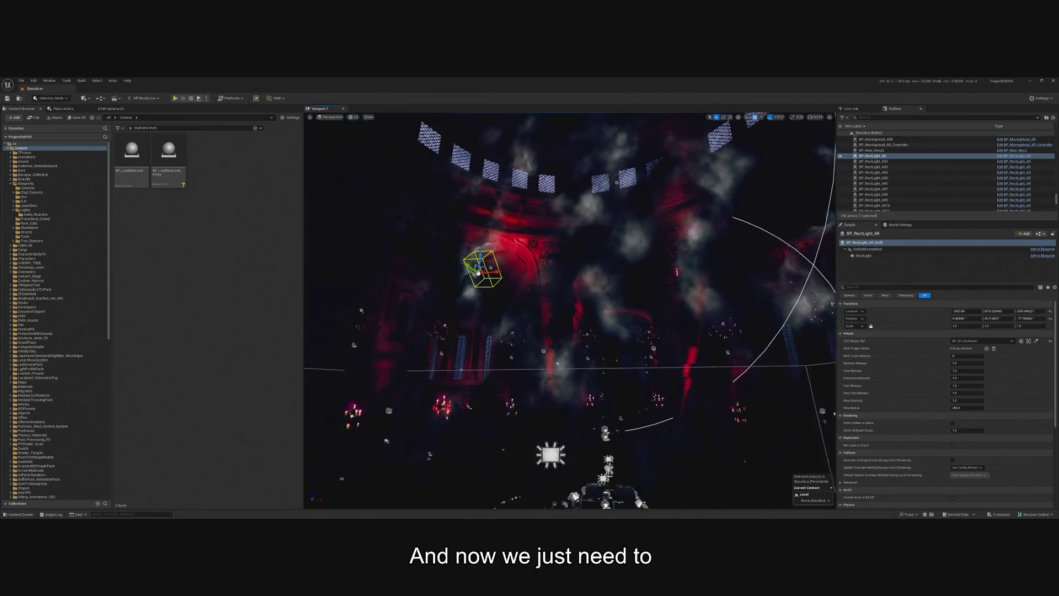
{"action": "left_click", "coordinate": [873, 161]}
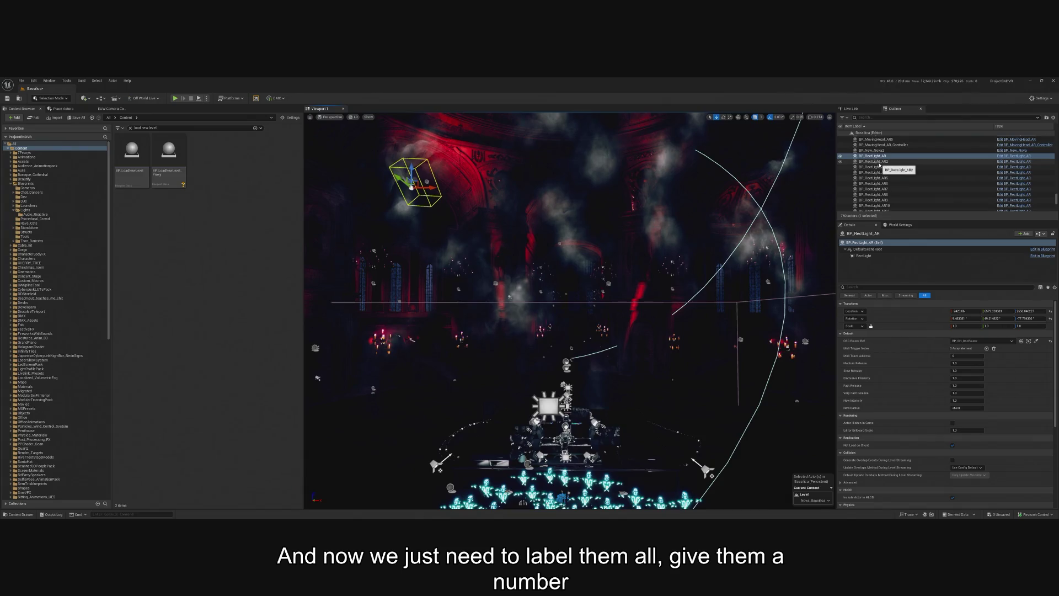
{"action": "key", "text": "Down"}
{"action": "key", "text": "Down"}
{"action": "key", "text": "Down"}
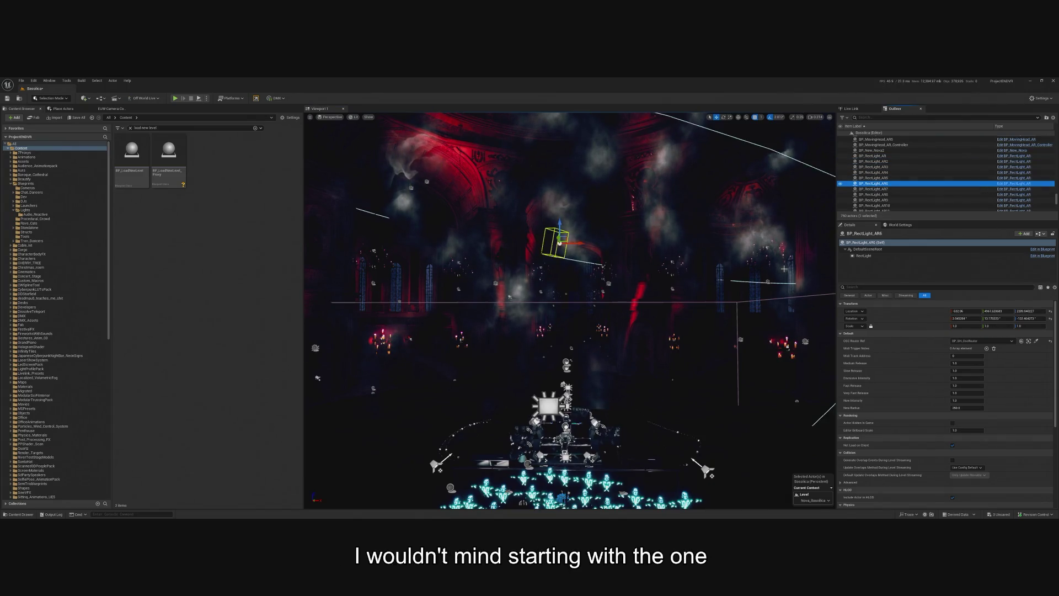
{"action": "key", "text": "Down"}
{"action": "key", "text": "Down"}
{"action": "key", "text": "Down"}
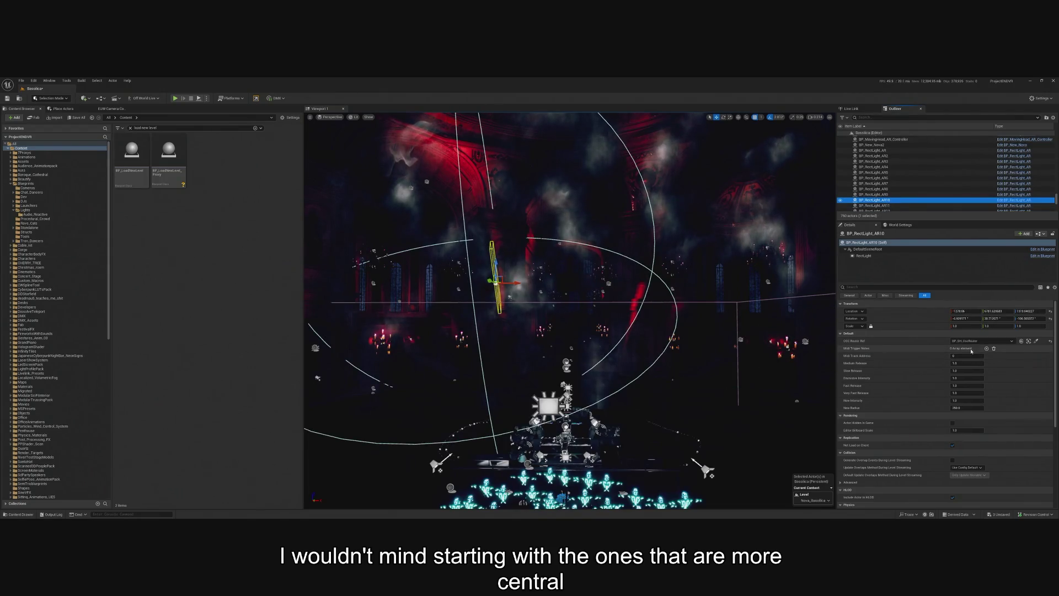
{"action": "left_click", "coordinate": [991, 351]}
{"action": "left_click", "coordinate": [987, 349]}
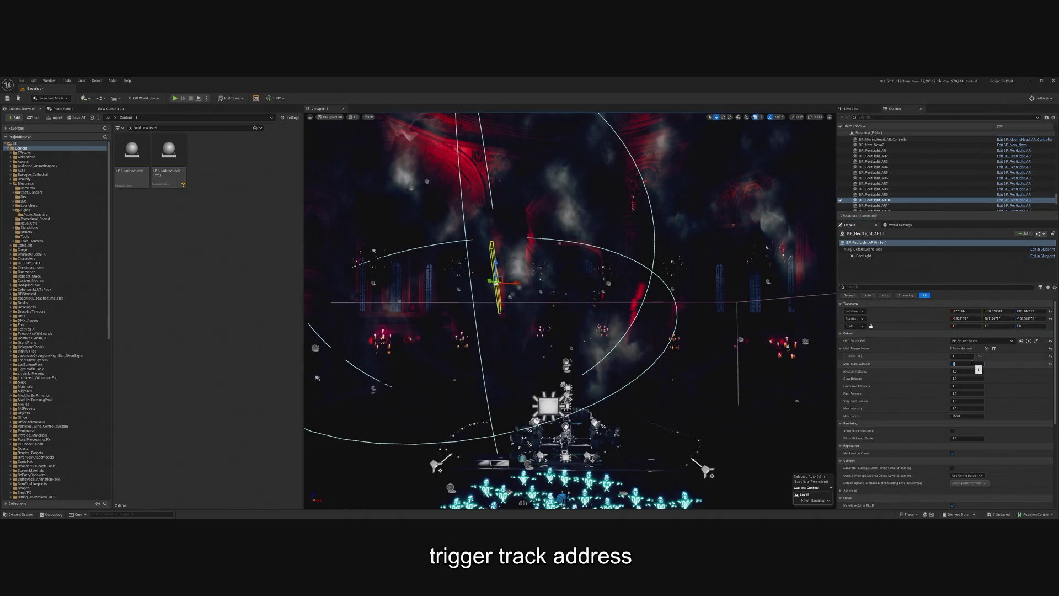
{"action": "left_click", "coordinate": [972, 363]}
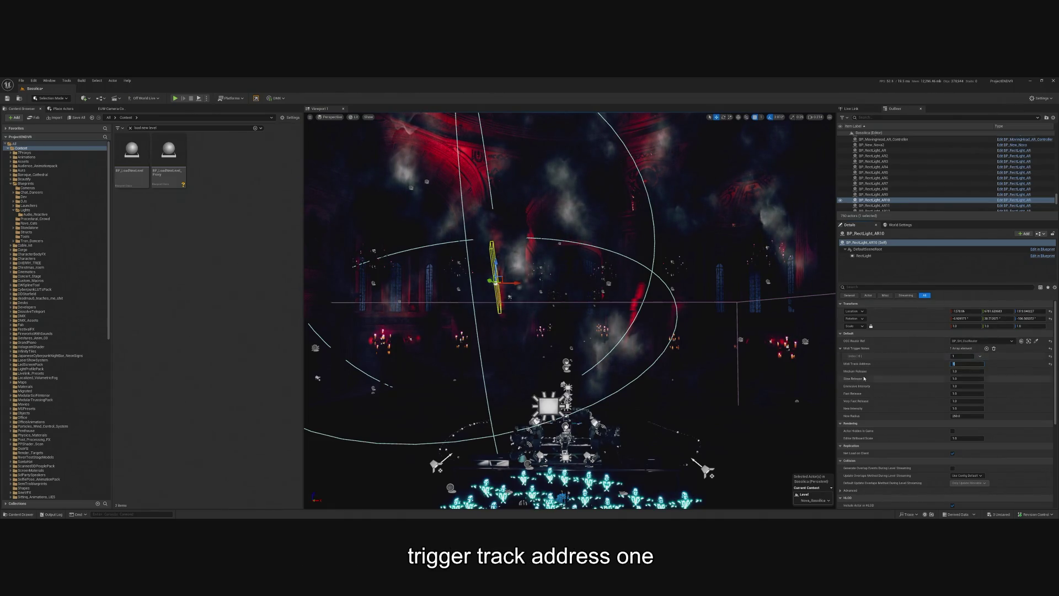
{"action": "type", "text": "1"}
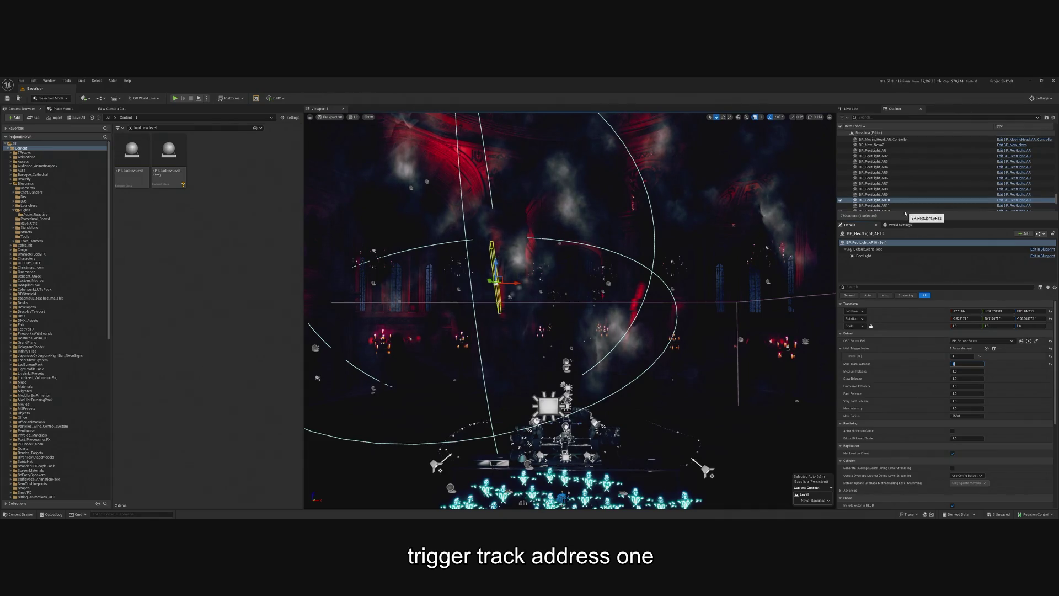
{"action": "left_click", "coordinate": [890, 201]}
{"action": "left_click", "coordinate": [889, 201]}
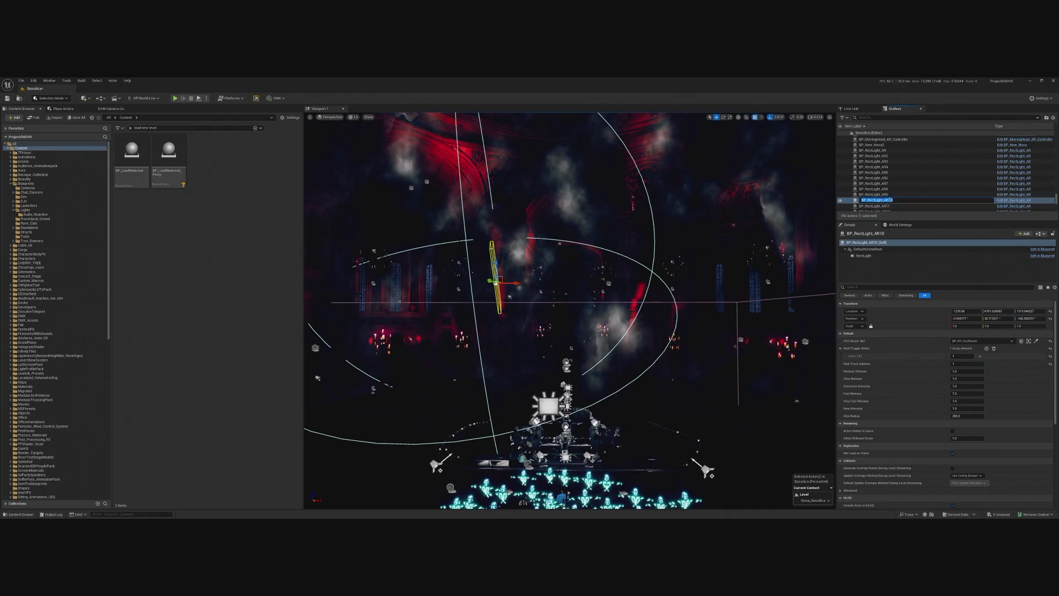
{"action": "key", "text": "BackSpace"}
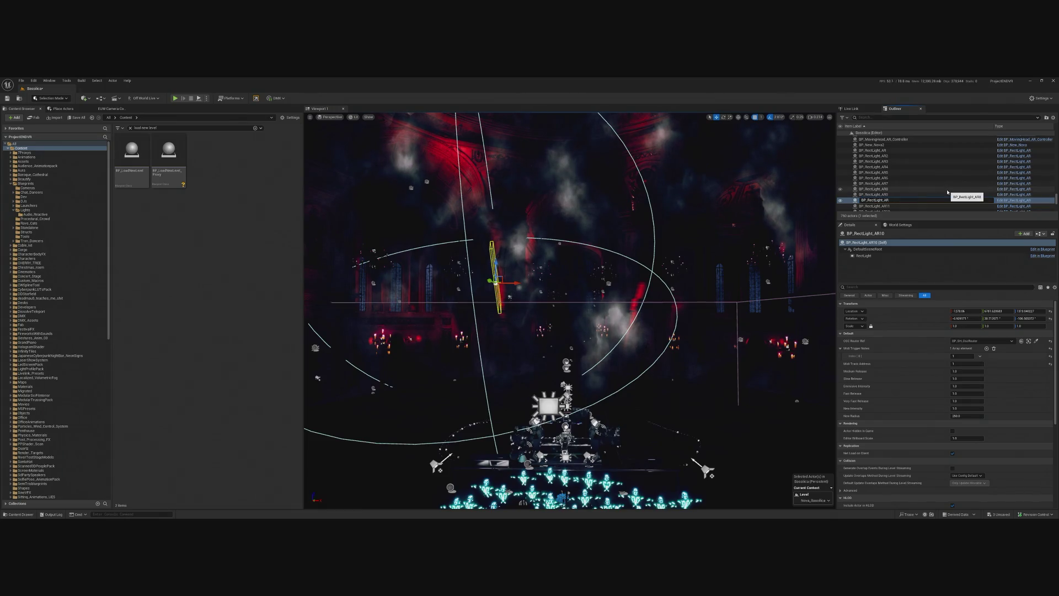
{"action": "key", "text": "Return"}
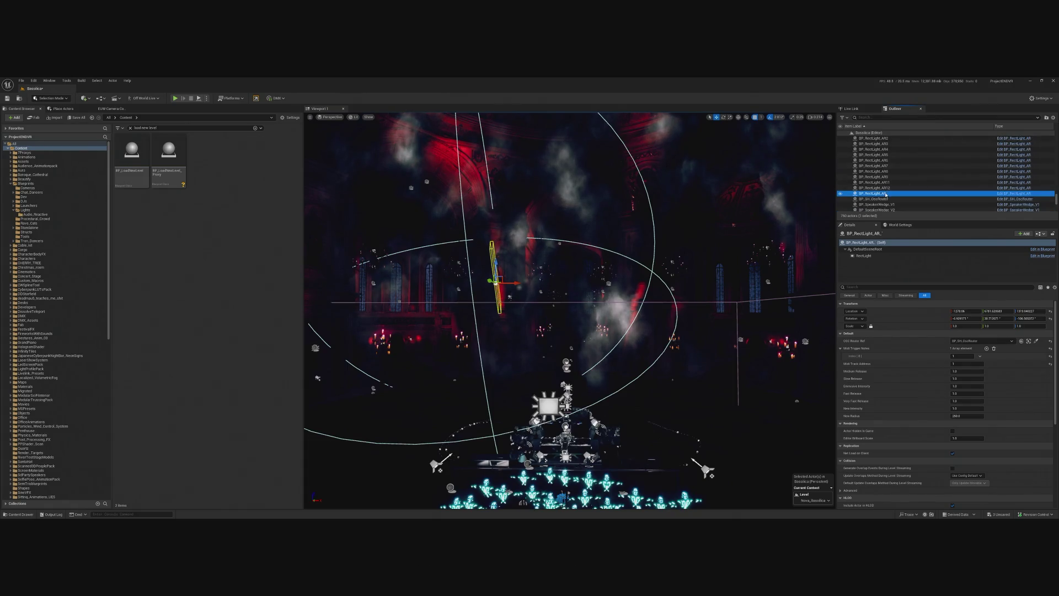
{"action": "left_click", "coordinate": [885, 195]}
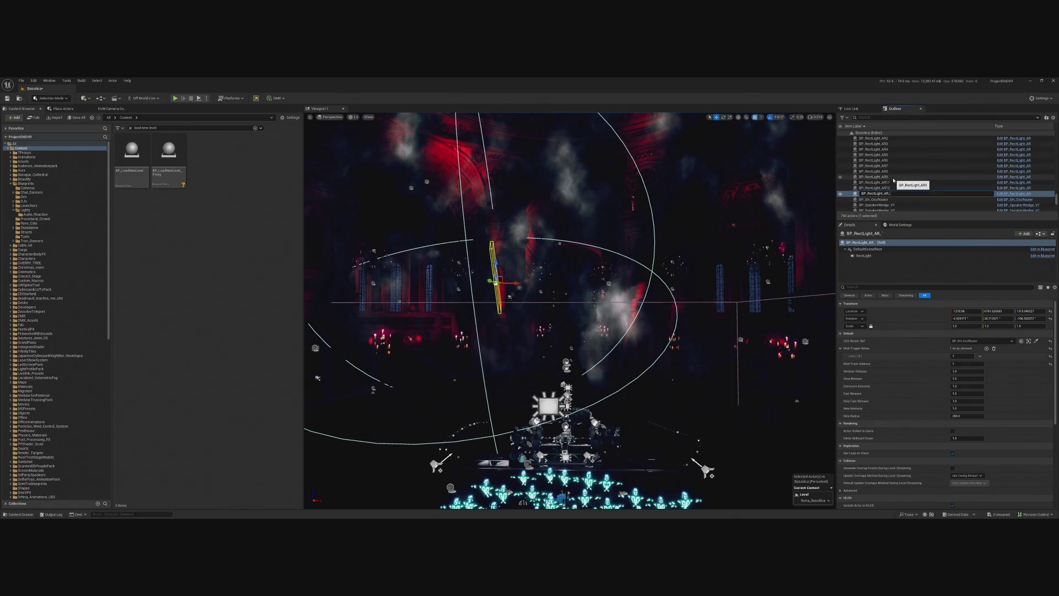
{"action": "key", "text": "Return"}
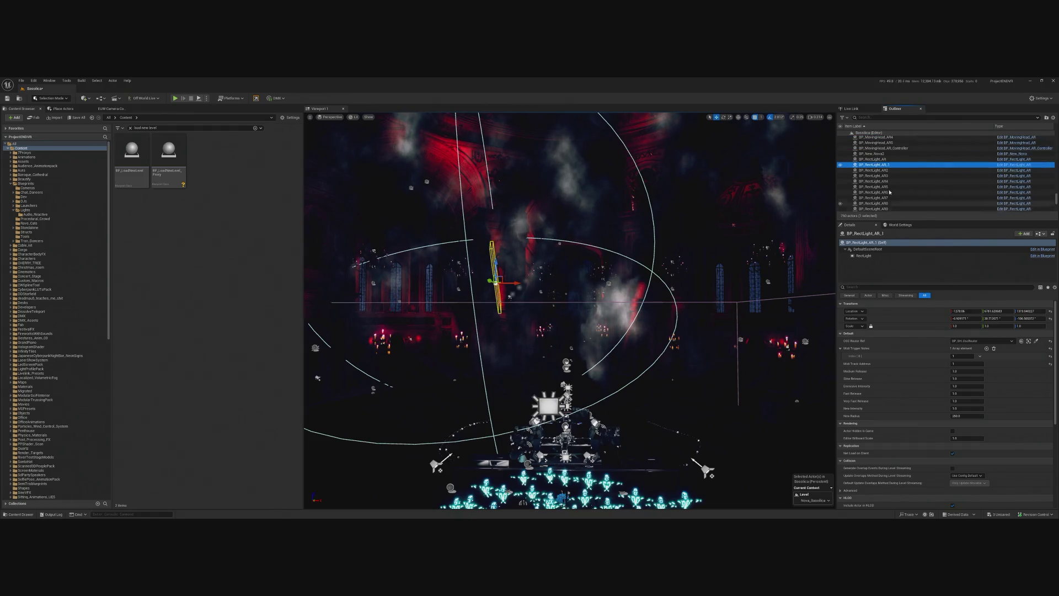
{"action": "left_click", "coordinate": [882, 186]}
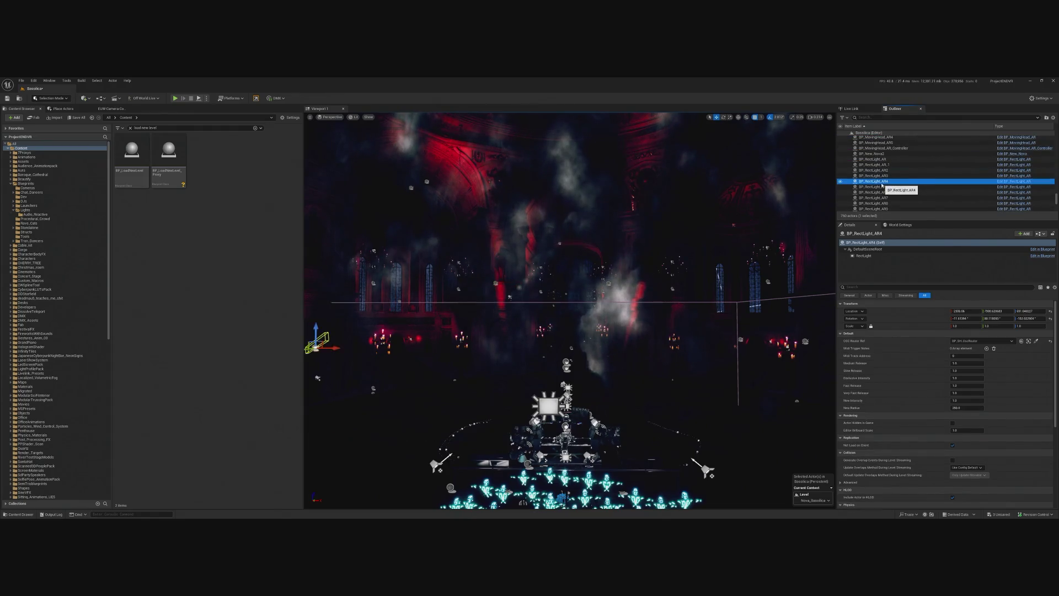
{"action": "key", "text": "Down"}
{"action": "key", "text": "Down"}
{"action": "key", "text": "Down"}
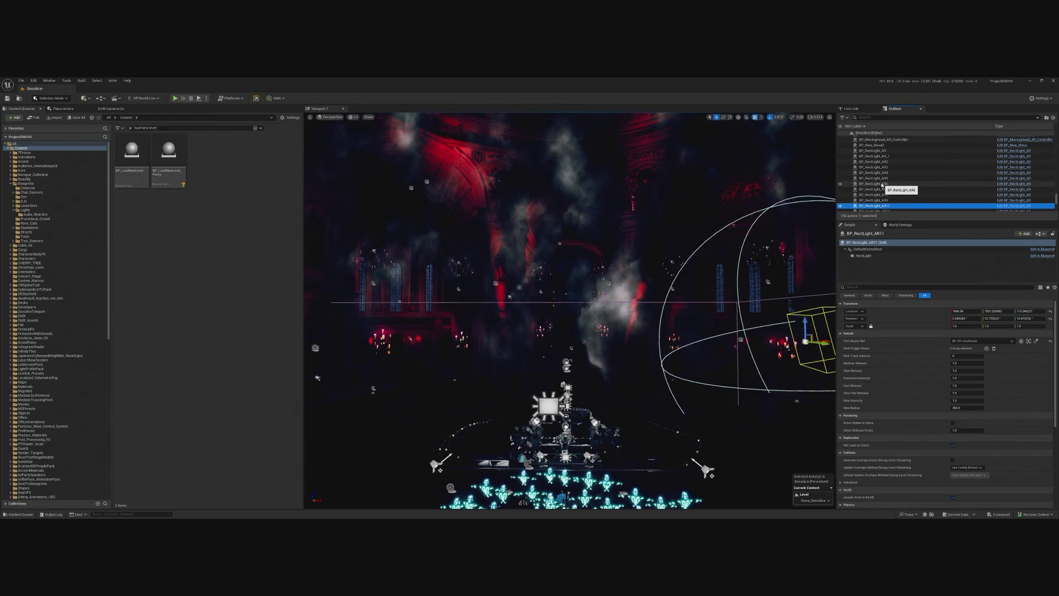
{"action": "left_click", "coordinate": [891, 200]}
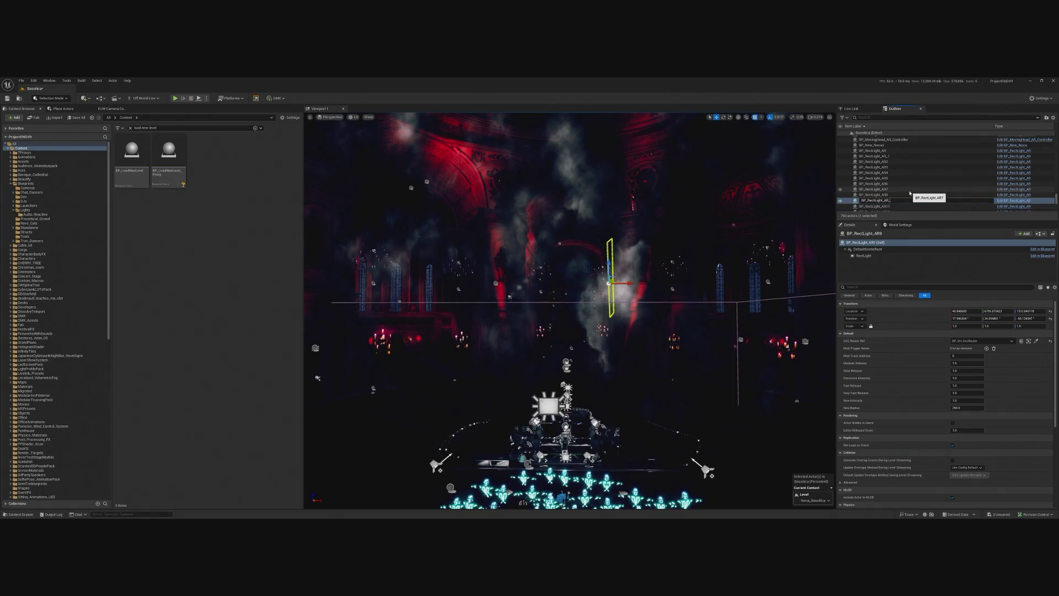
{"action": "type", "text": "2"}
{"action": "key", "text": "Return"}
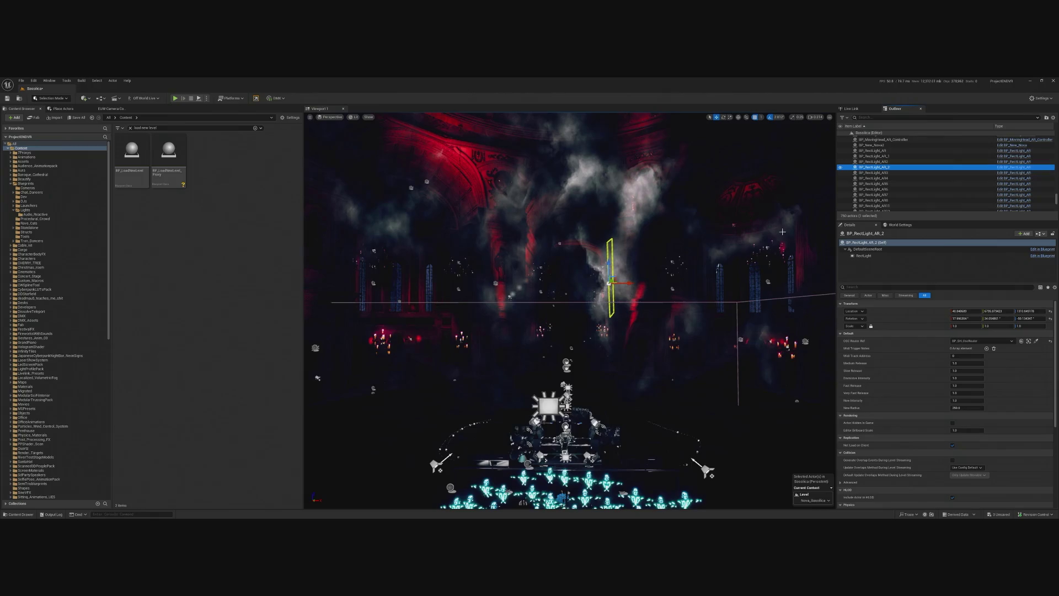
{"action": "left_click", "coordinate": [962, 356]}
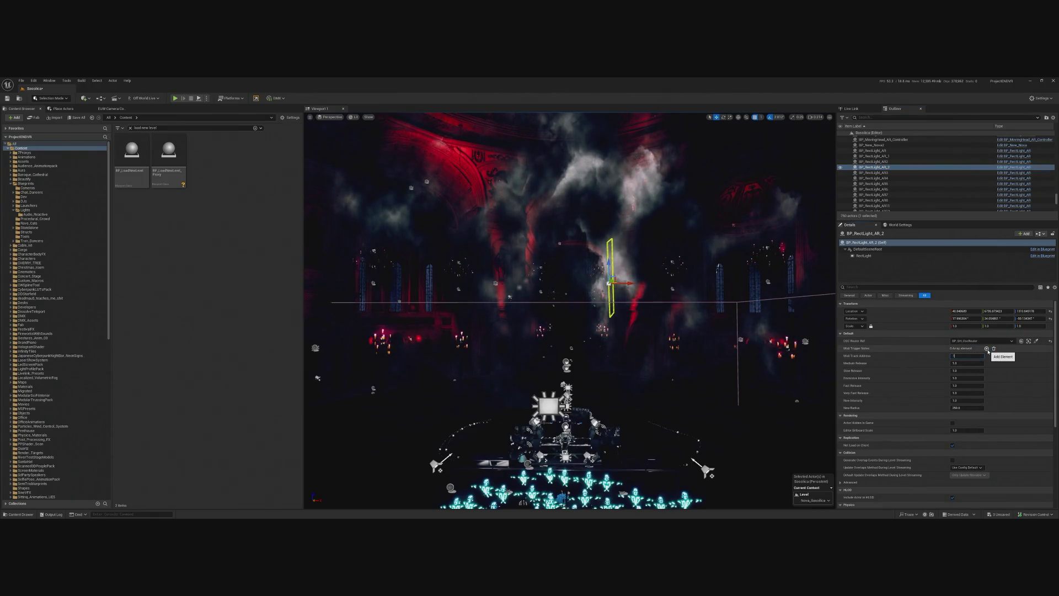
{"action": "left_click", "coordinate": [894, 157]}
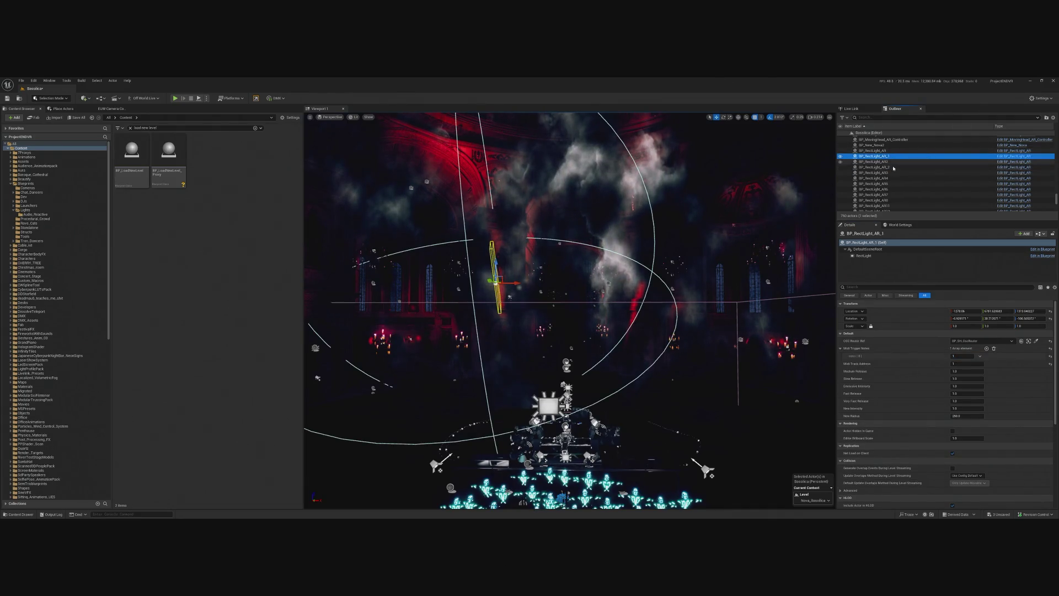
{"action": "left_click", "coordinate": [914, 167]}
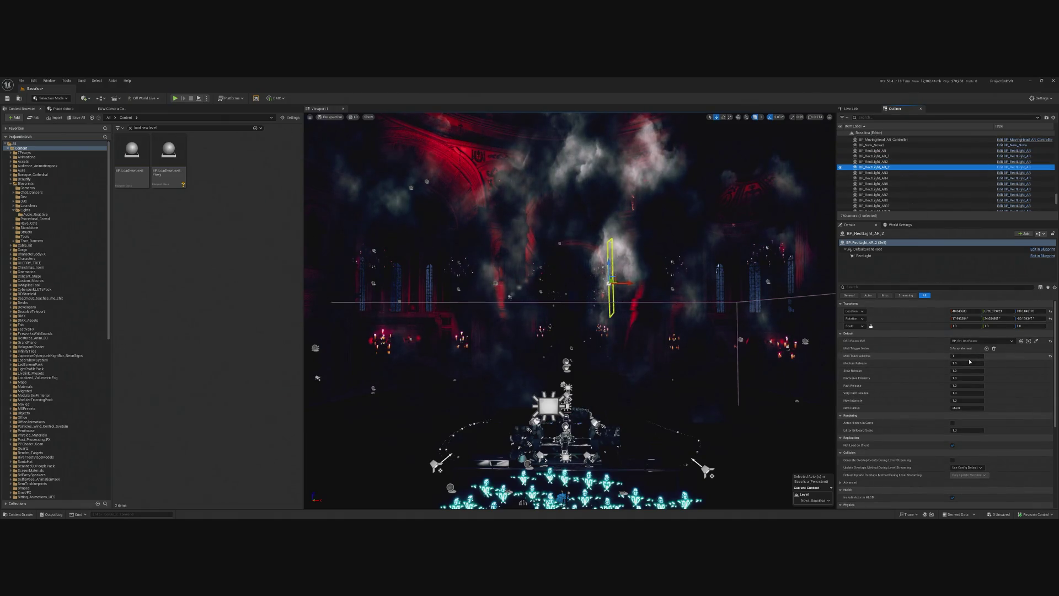
{"action": "left_click", "coordinate": [964, 355]}
{"action": "type", "text": "2"}
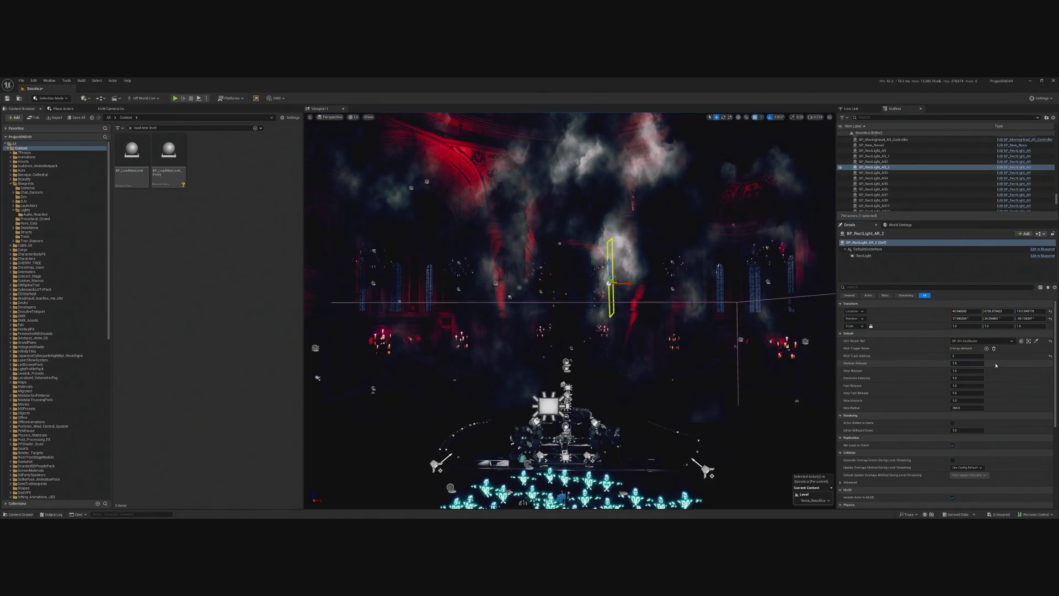
{"action": "type", "text": "1"}
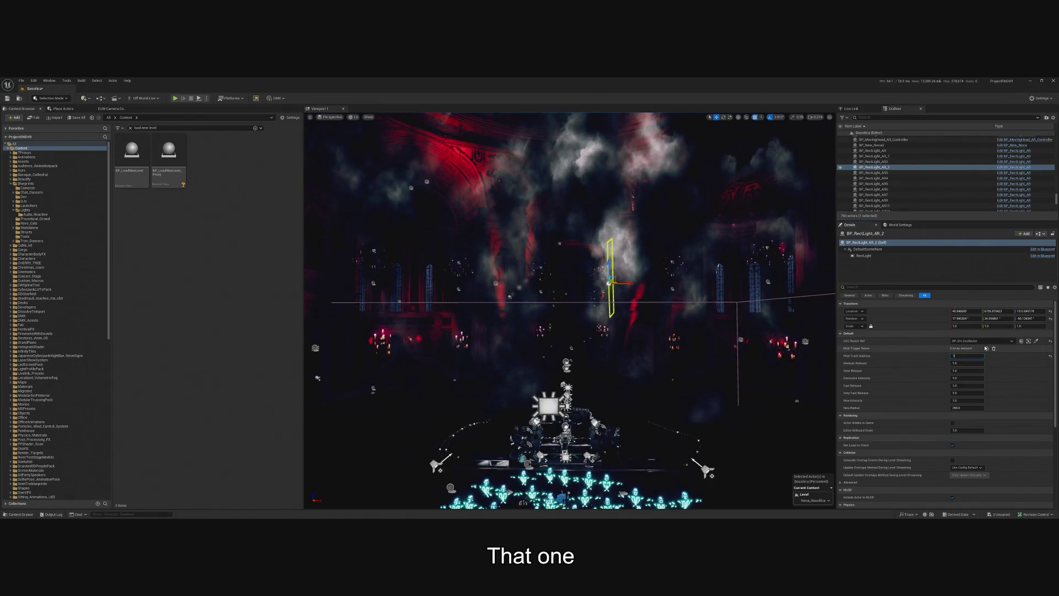
{"action": "left_click", "coordinate": [987, 348]}
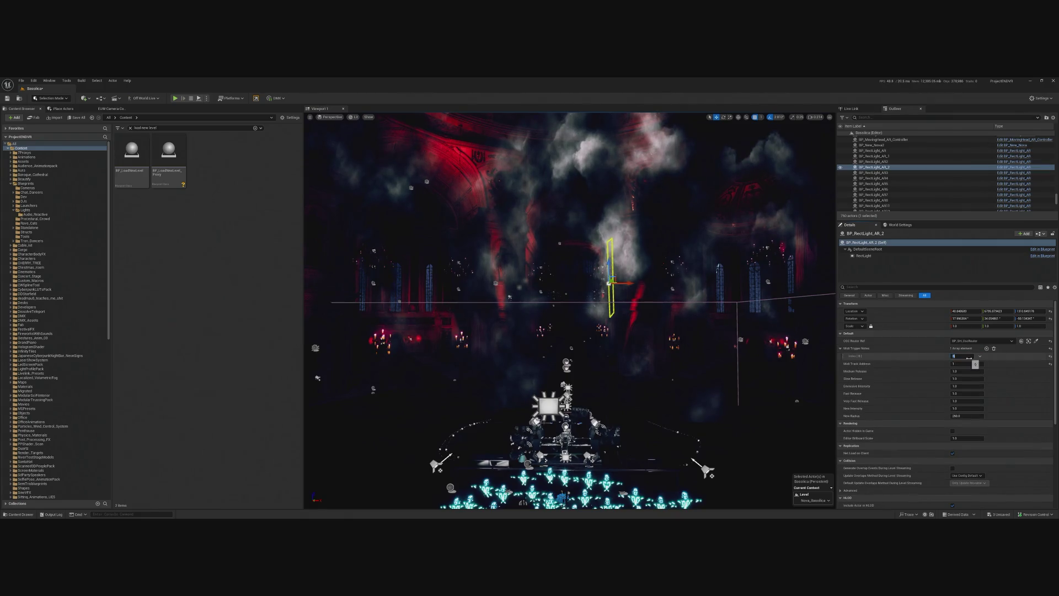
{"action": "left_click", "coordinate": [912, 162]}
{"action": "left_click", "coordinate": [882, 183]}
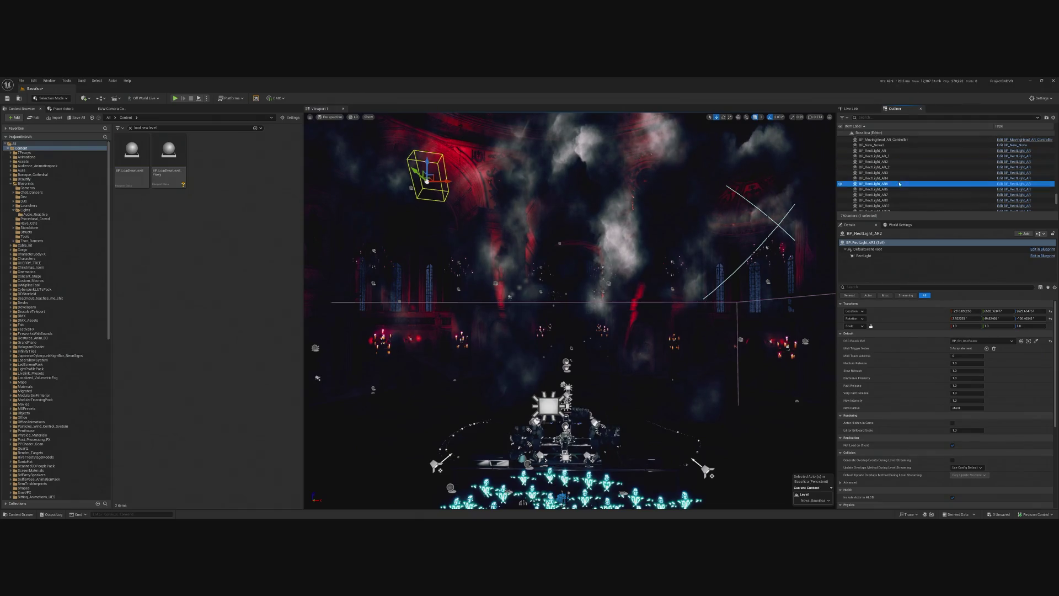
{"action": "left_click", "coordinate": [892, 157]}
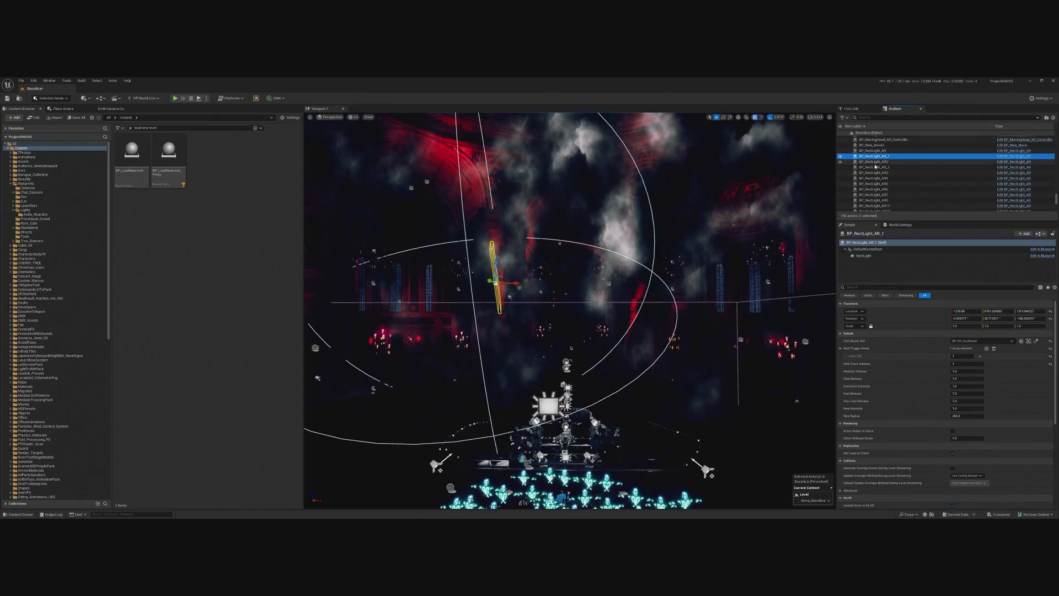
{"action": "key", "text": "Down"}
{"action": "key", "text": "Down"}
{"action": "key", "text": "Down"}
{"action": "key", "text": "Down"}
{"action": "key", "text": "Down"}
{"action": "key", "text": "Down"}
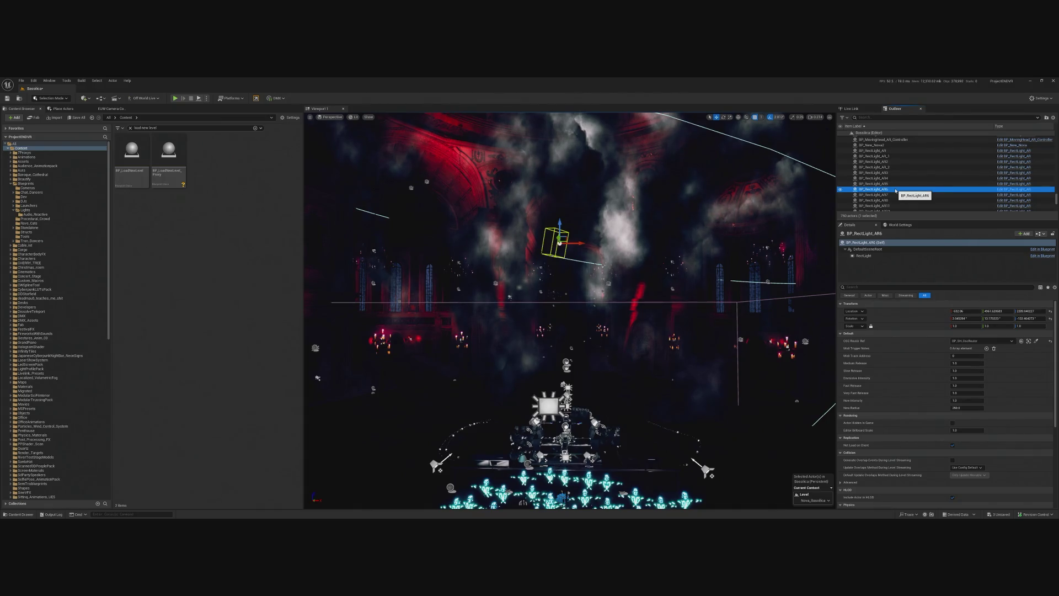
{"action": "left_click", "coordinate": [976, 355]}
{"action": "left_click", "coordinate": [987, 348]}
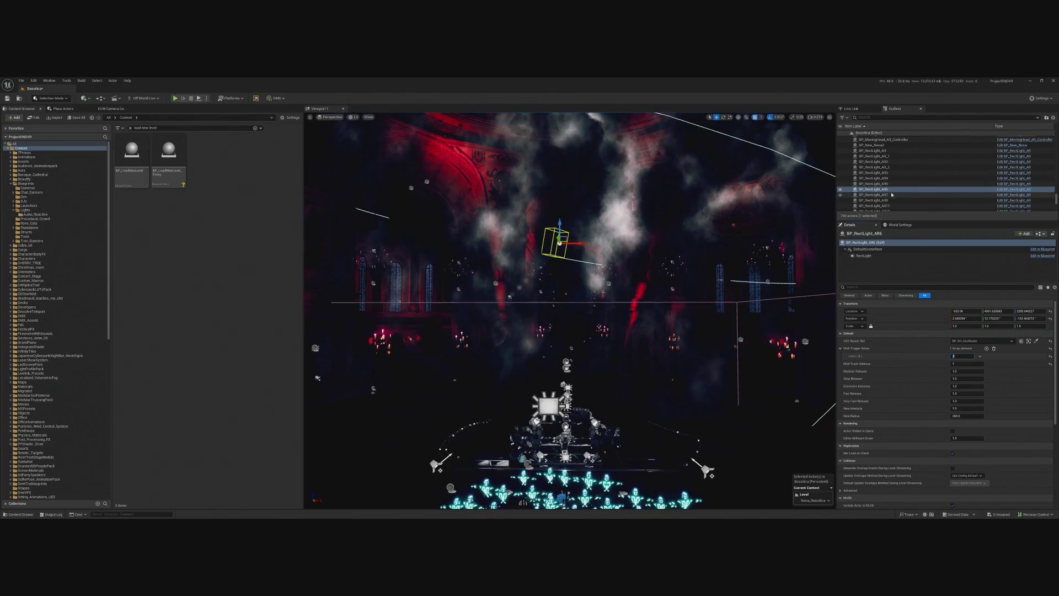
{"action": "left_click", "coordinate": [899, 190]}
{"action": "left_click", "coordinate": [896, 191]}
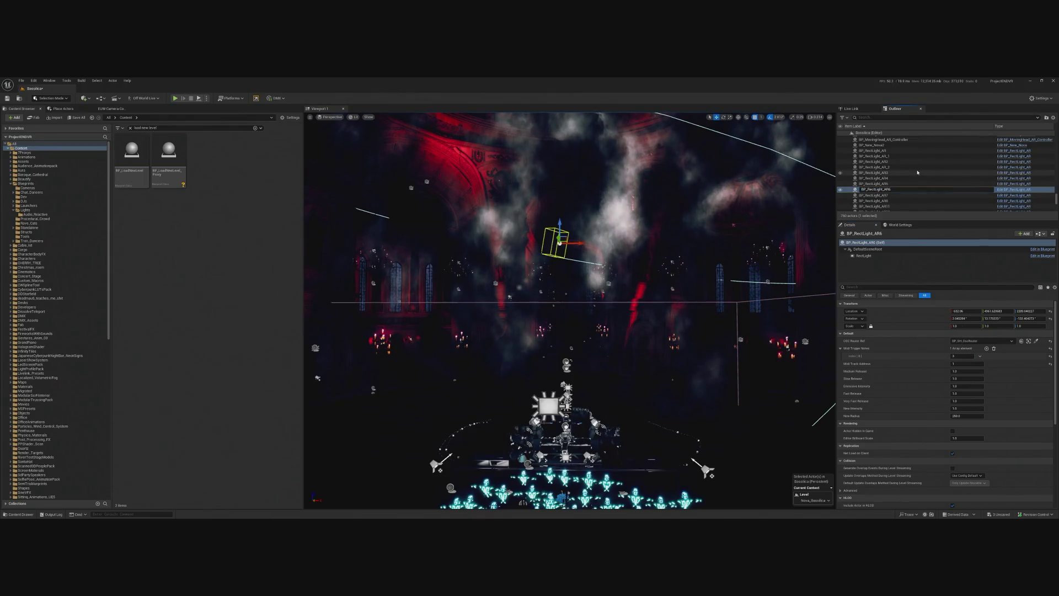
{"action": "type", "text": "BP_RectLight_AR_3"}
{"action": "key", "text": "Return"}
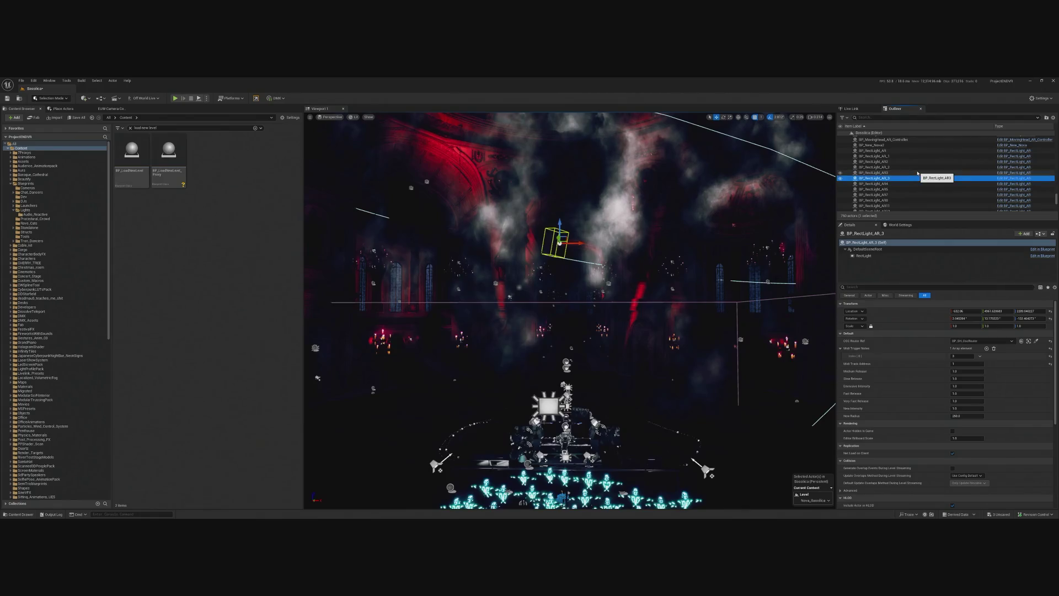
{"action": "left_click", "coordinate": [870, 185]}
{"action": "key", "text": "Down"}
{"action": "key", "text": "Down"}
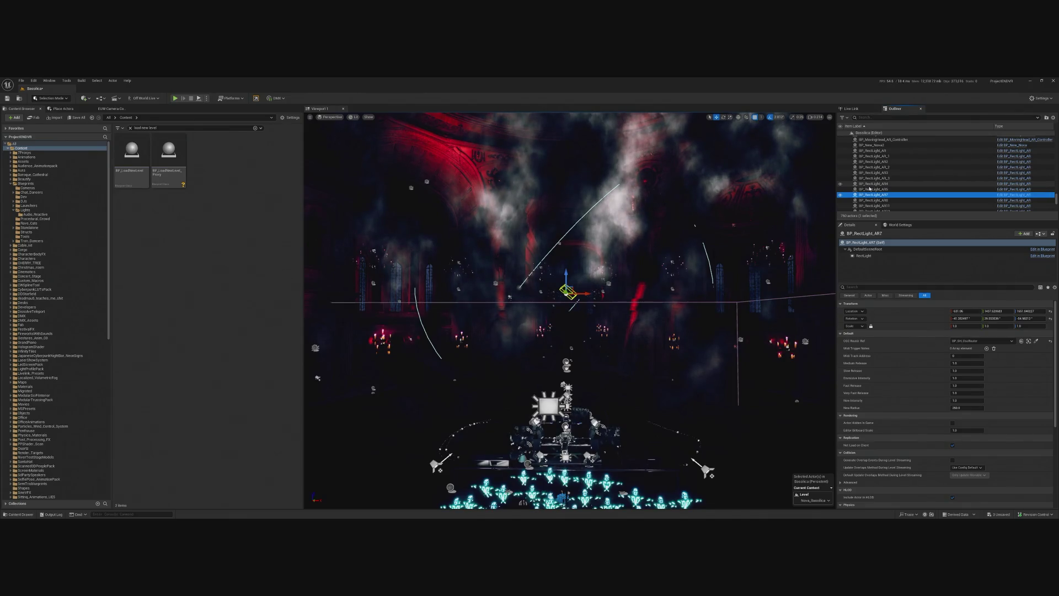
{"action": "key", "text": "F2"}
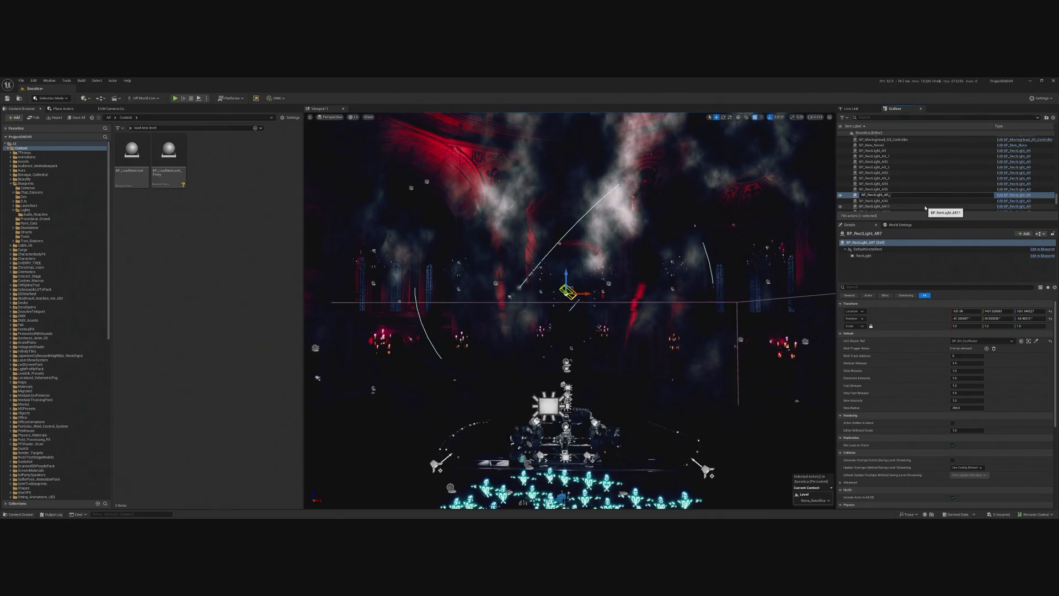
{"action": "type", "text": "4"}
{"action": "key", "text": "Return"}
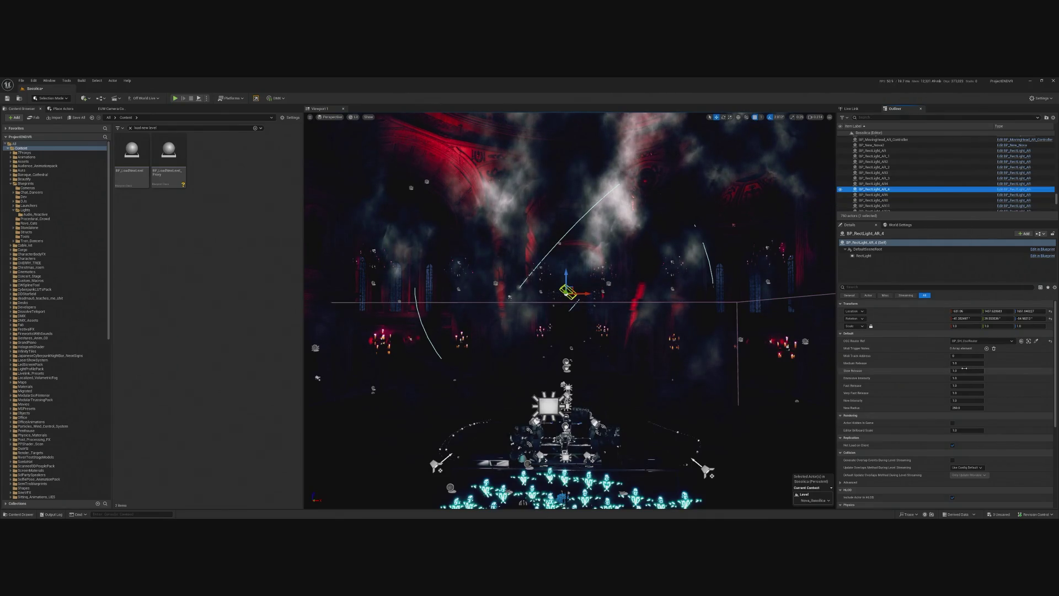
{"action": "left_click", "coordinate": [986, 348]}
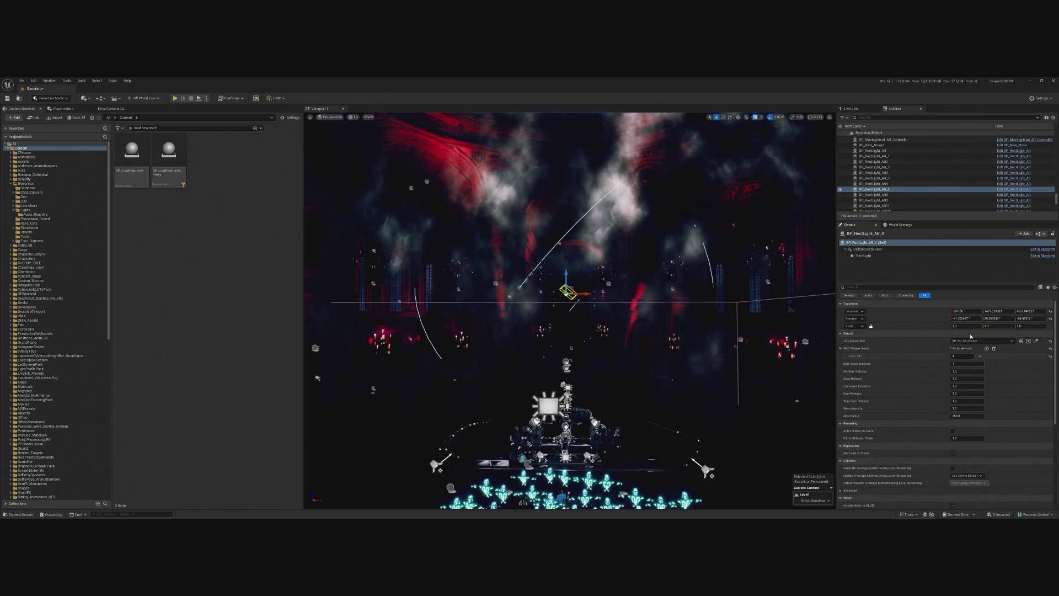
{"action": "double_click", "coordinate": [885, 195]}
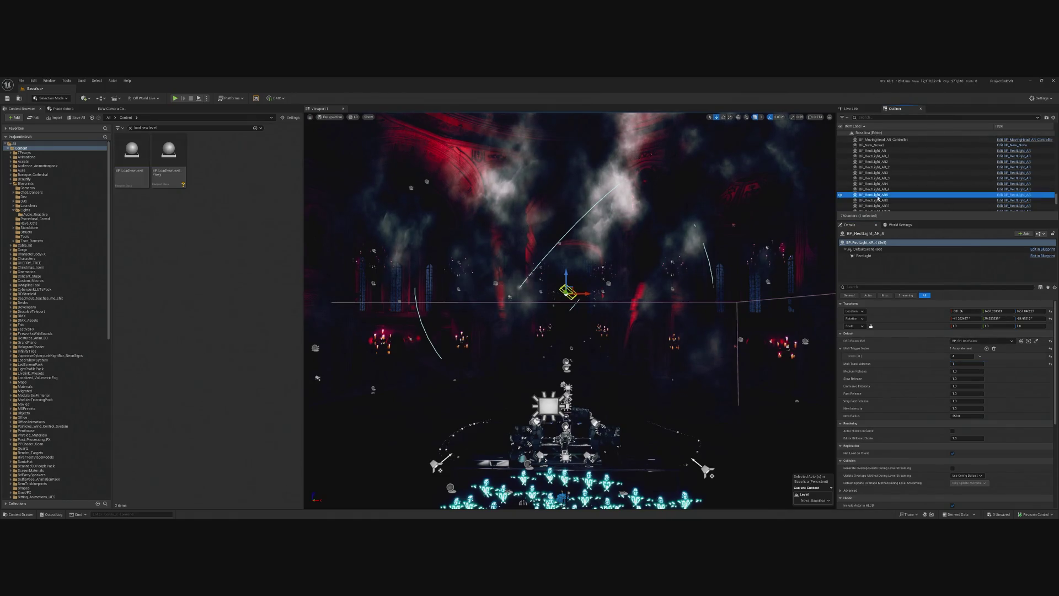
{"action": "scroll", "coordinate": [730, 278], "scroll_direction": "down", "scroll_amount": 3}
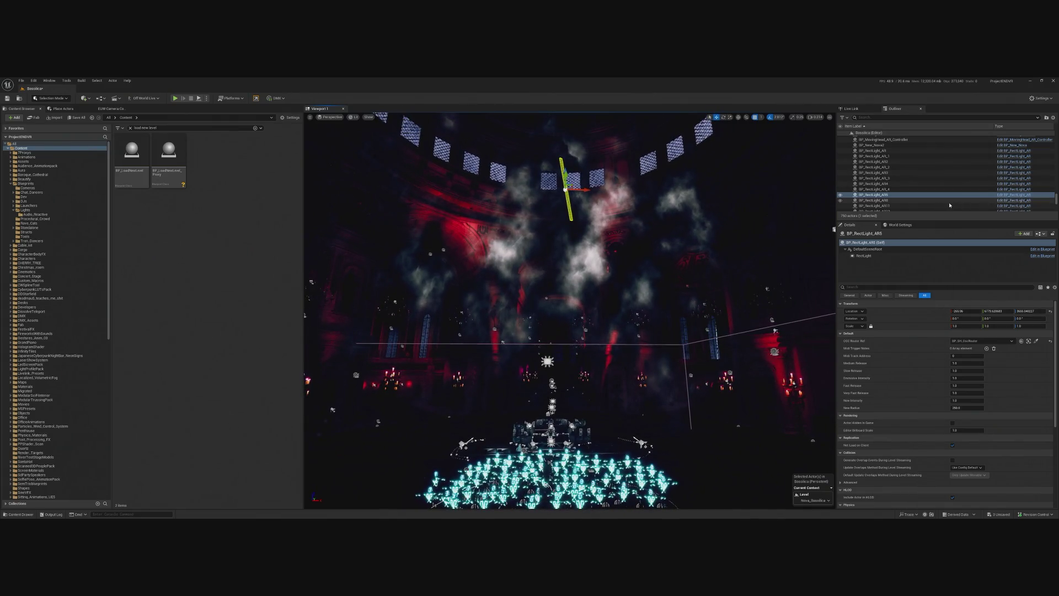
{"action": "left_click", "coordinate": [973, 200]}
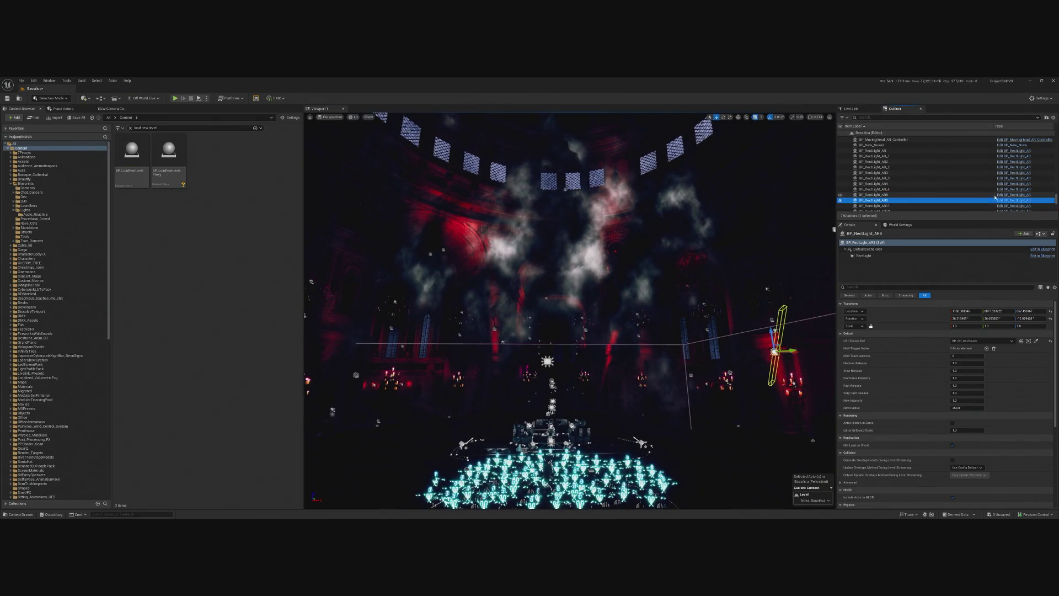
{"action": "double_click", "coordinate": [996, 199]}
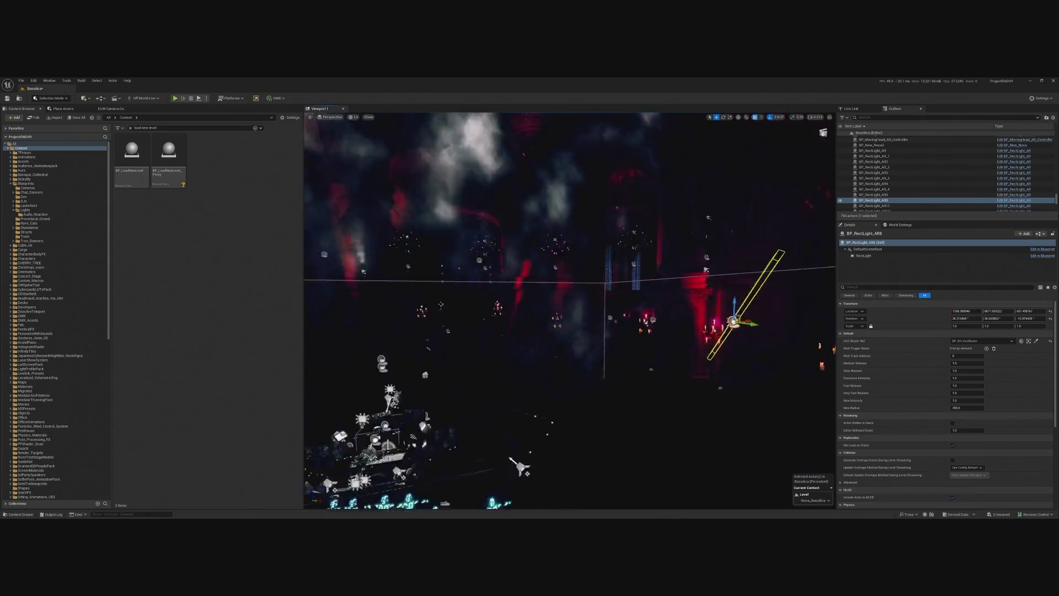
{"action": "left_click", "coordinate": [873, 195]}
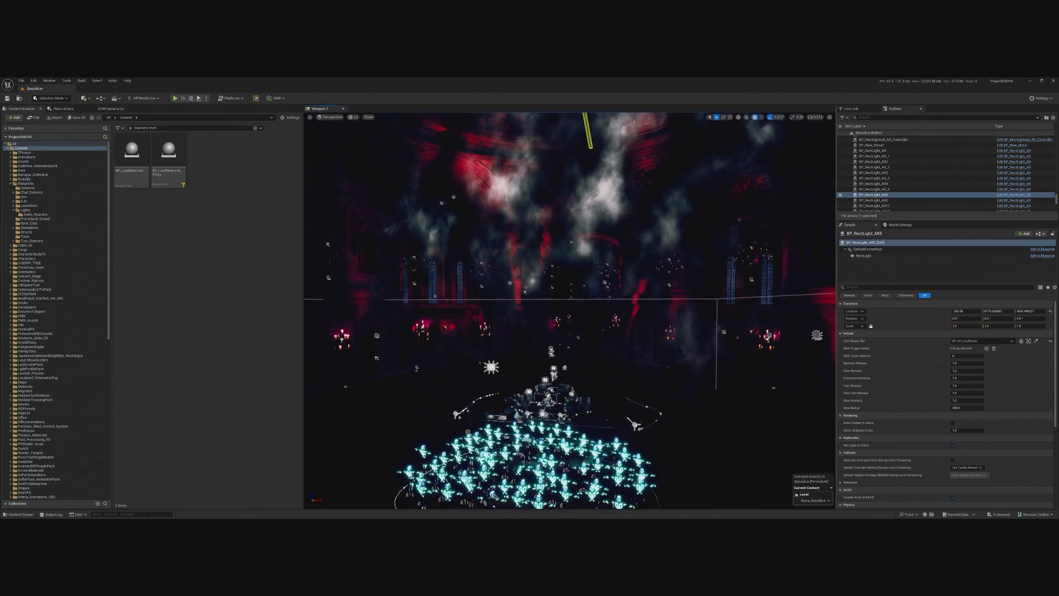
{"action": "left_click", "coordinate": [881, 200]}
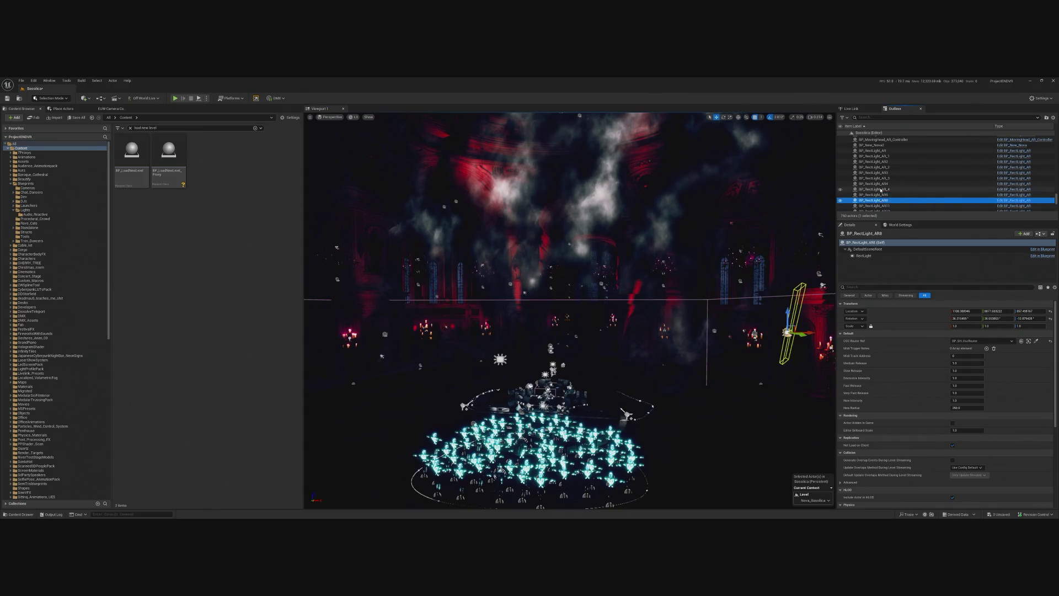
{"action": "key", "text": "Up"}
{"action": "key", "text": "Up"}
{"action": "key", "text": "Down"}
{"action": "key", "text": "Down"}
{"action": "key", "text": "Down"}
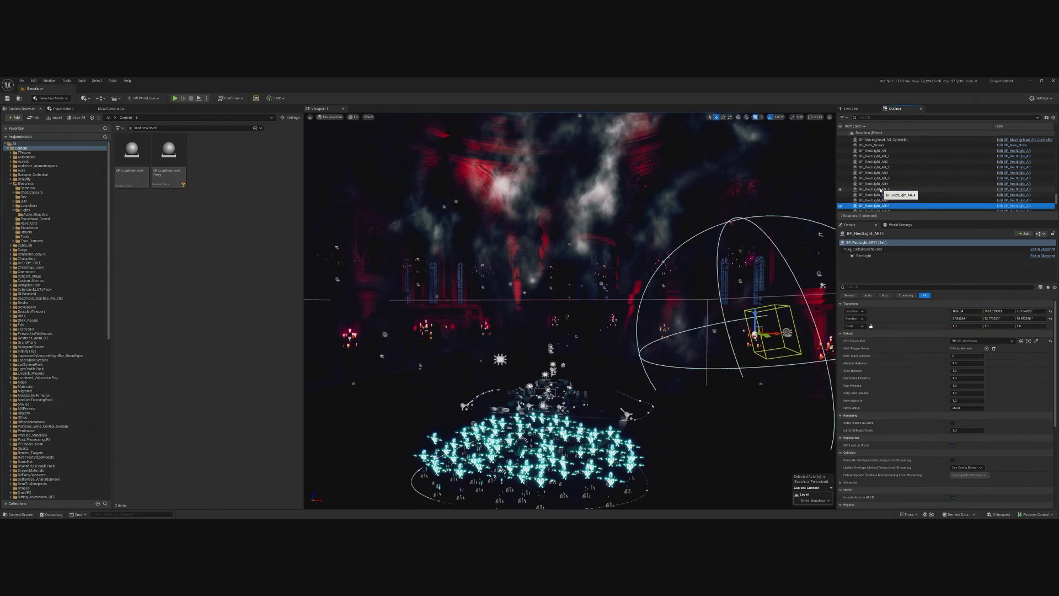
{"action": "key", "text": "Up"}
{"action": "key", "text": "f"}
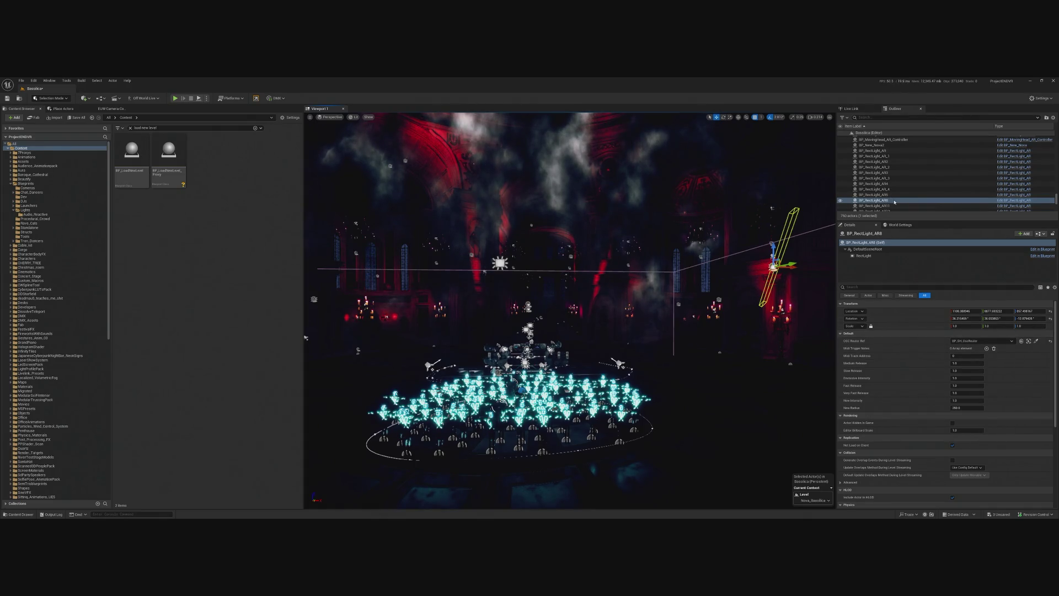
{"action": "left_click", "coordinate": [891, 201]}
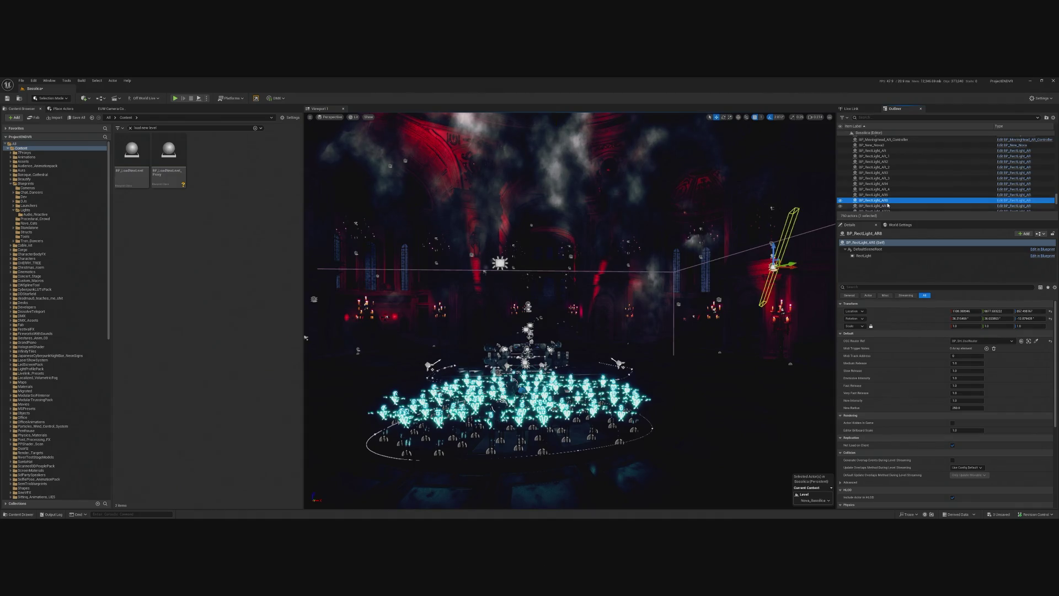
{"action": "left_click", "coordinate": [889, 202]}
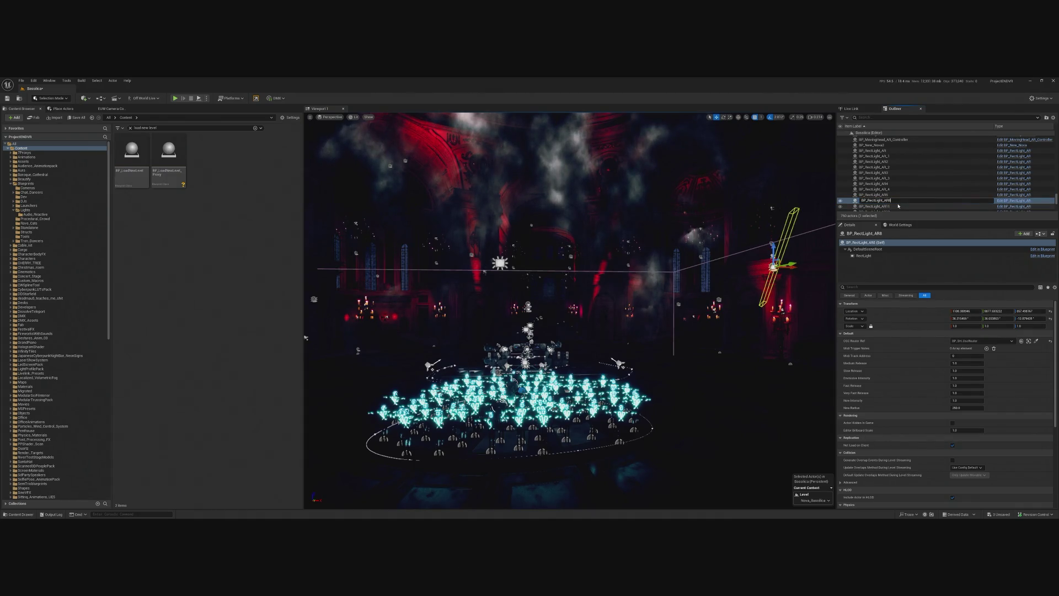
{"action": "type", "text": "5"}
{"action": "key", "text": "Return"}
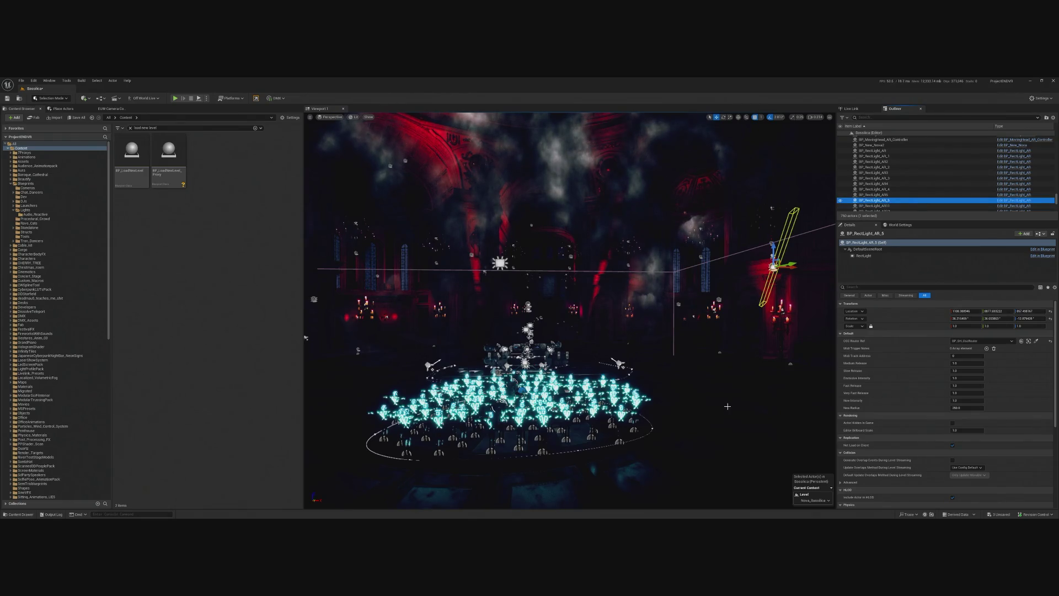
{"action": "left_click", "coordinate": [961, 356]}
{"action": "key", "text": "Return"}
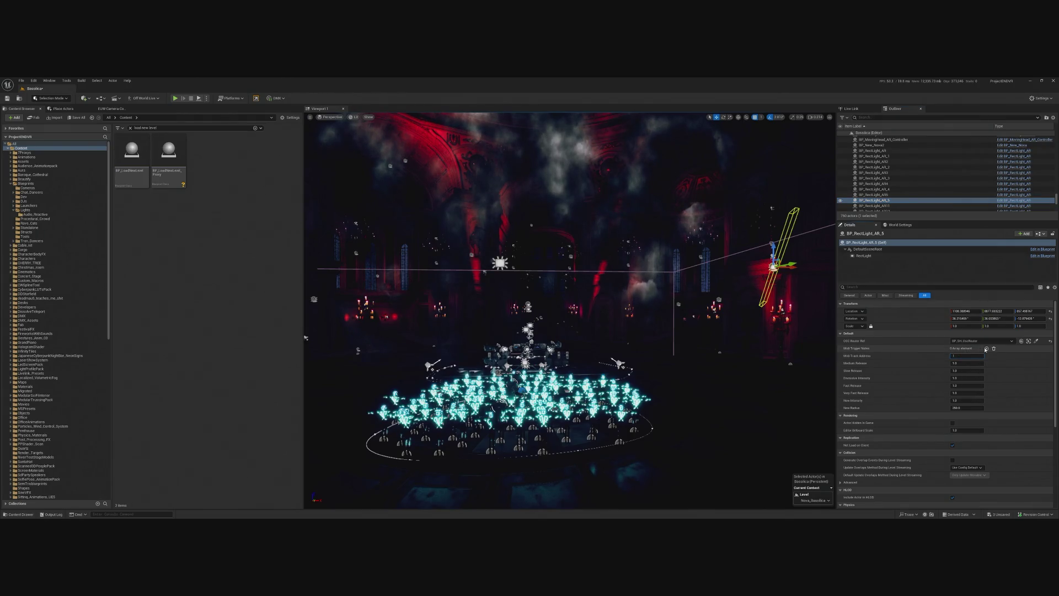
{"action": "left_click", "coordinate": [962, 357]}
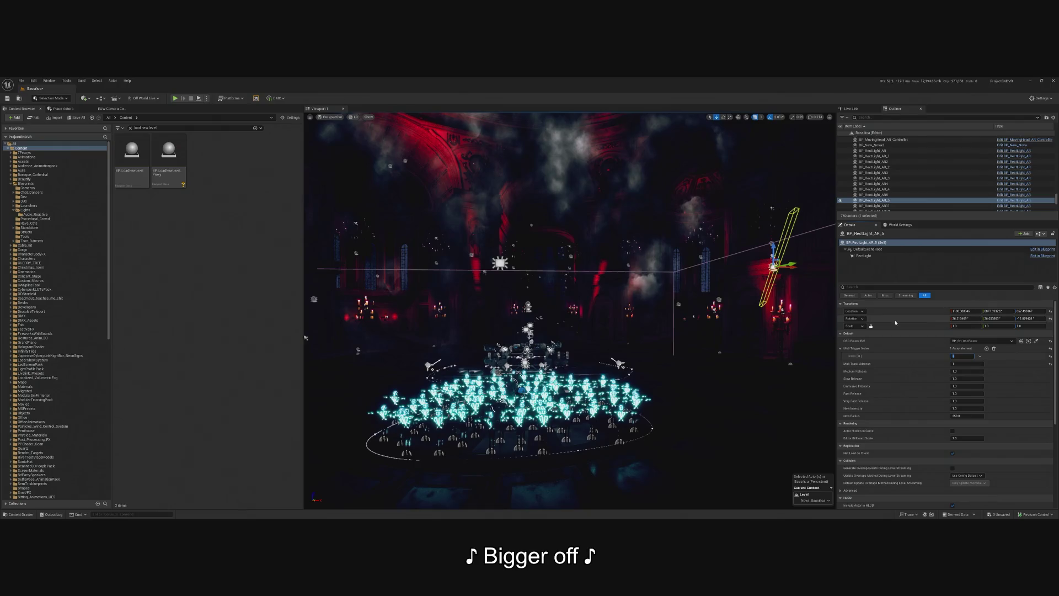
{"action": "left_click", "coordinate": [882, 206]}
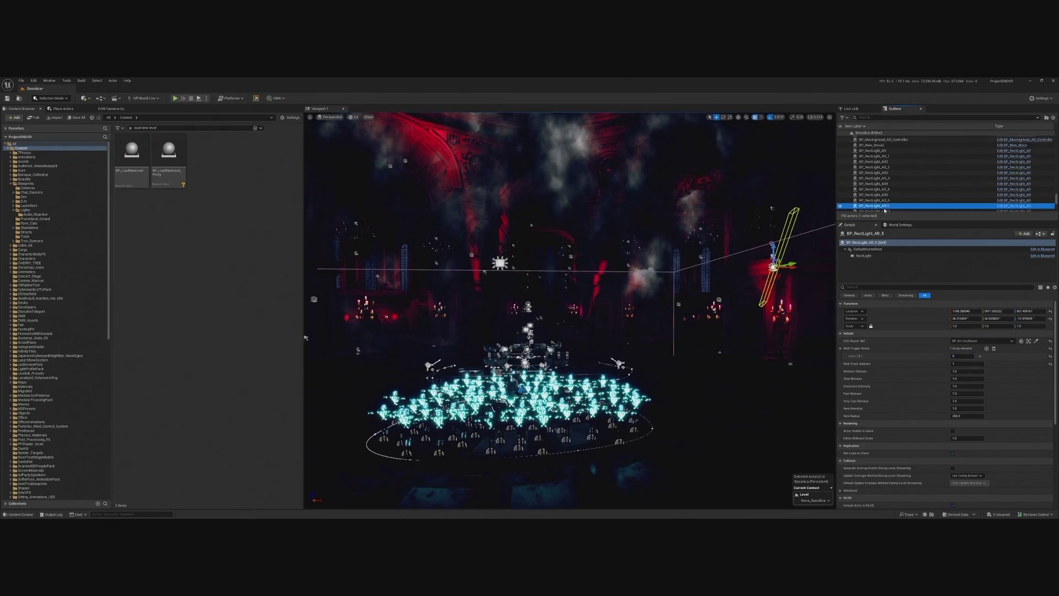
{"action": "double_click", "coordinate": [892, 207]}
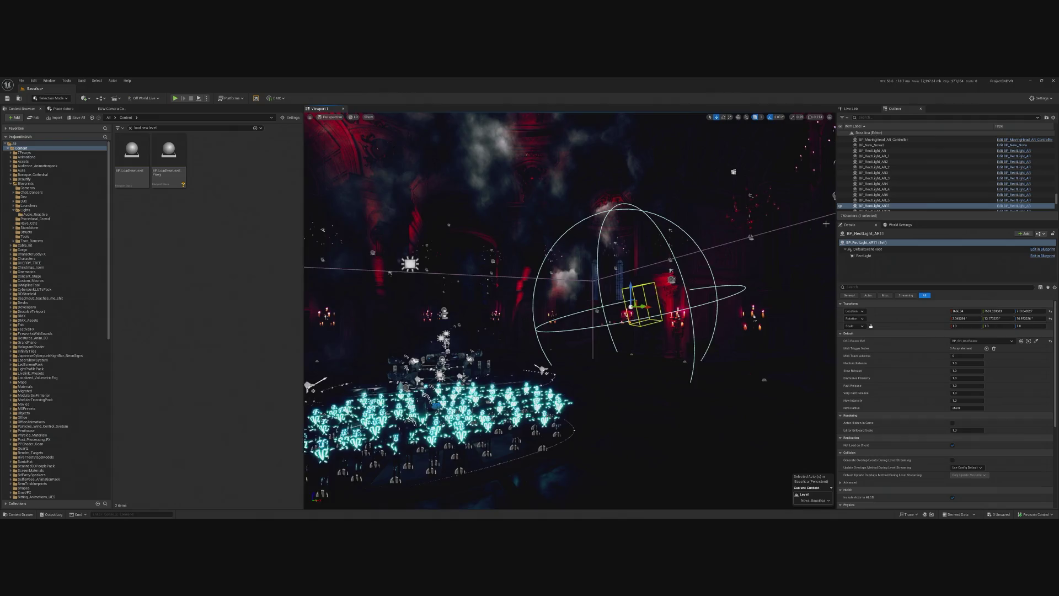
{"action": "scroll", "coordinate": [918, 176], "scroll_direction": "down", "scroll_amount": 2}
{"action": "left_click", "coordinate": [918, 180]}
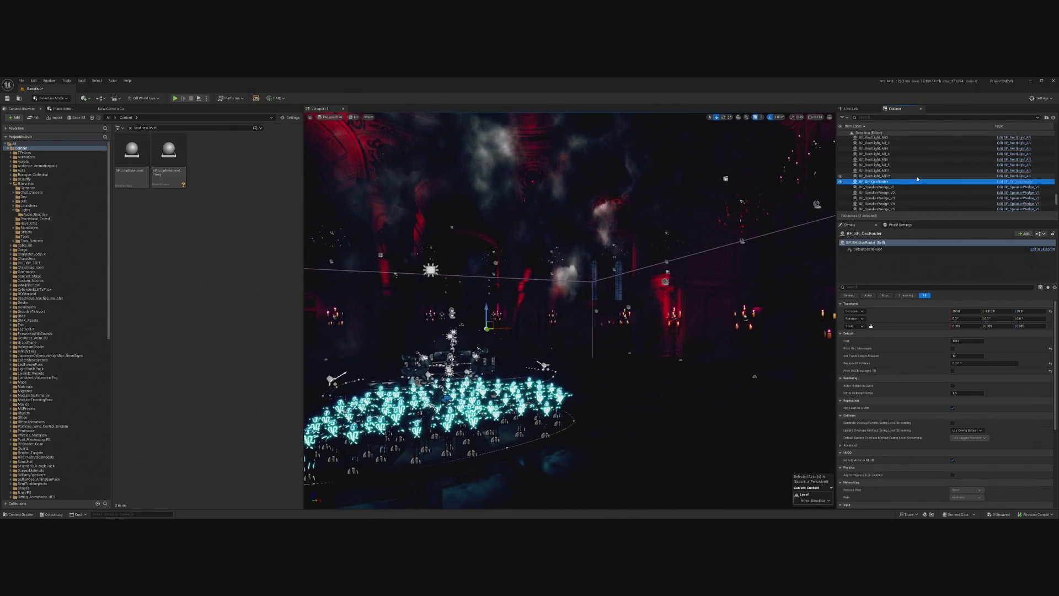
{"action": "double_click", "coordinate": [918, 176]}
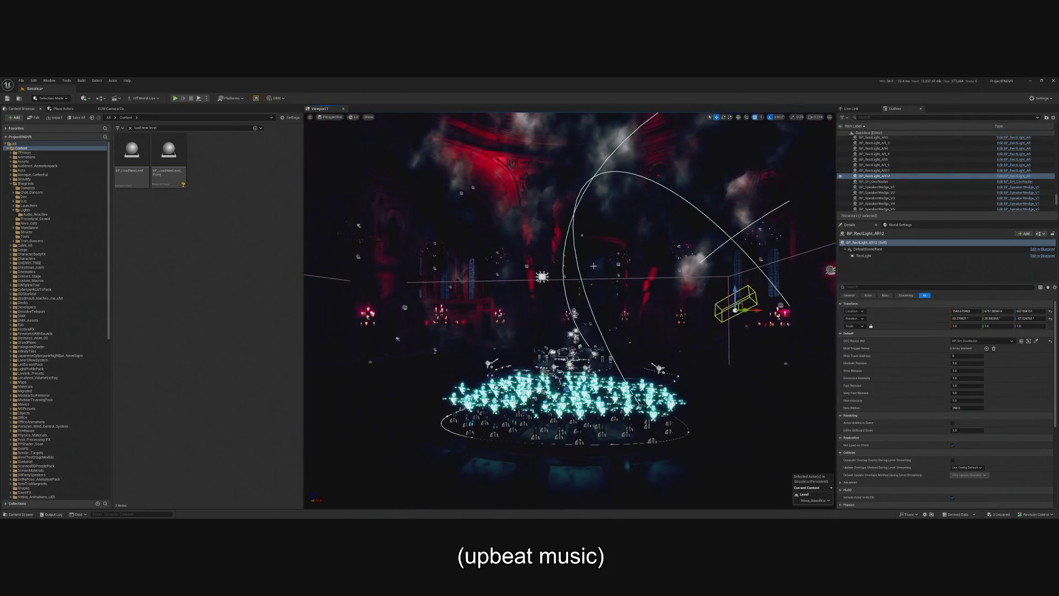
{"action": "left_click", "coordinate": [858, 165]}
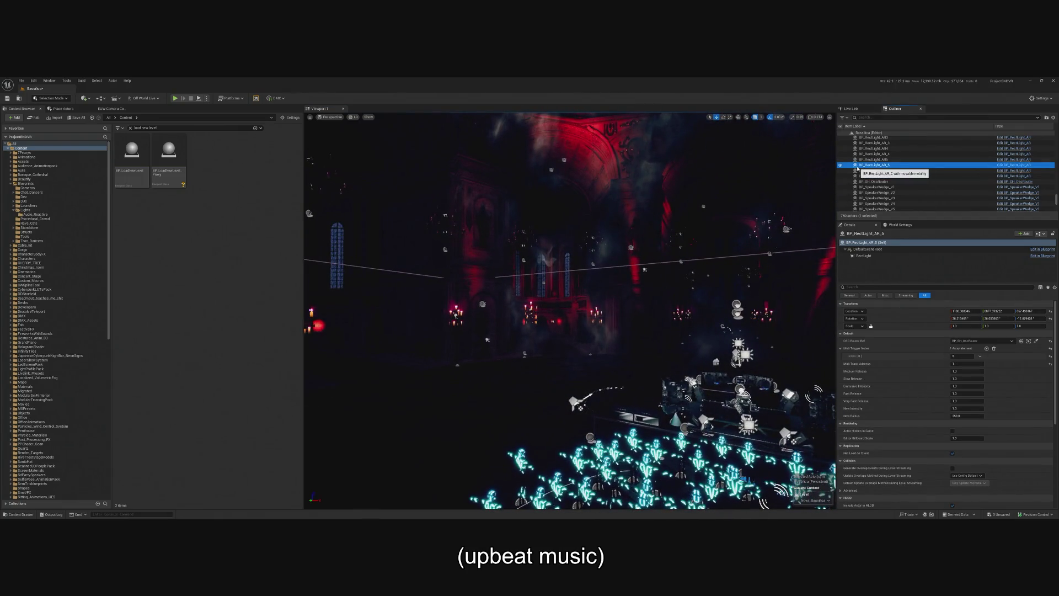
{"action": "key", "text": "Up"}
{"action": "key", "text": "Up"}
{"action": "key", "text": "Up"}
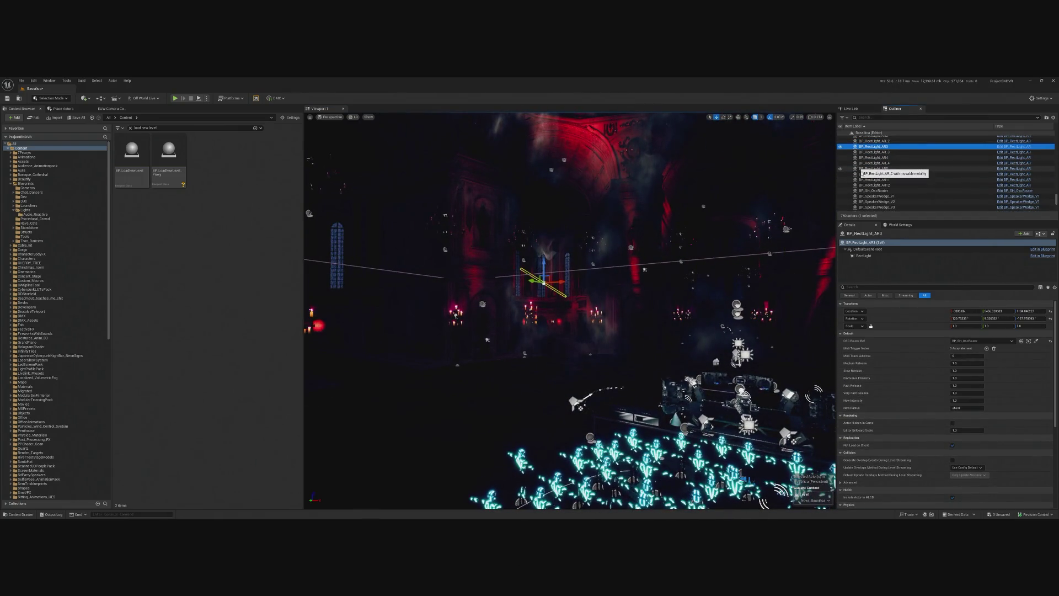
{"action": "key", "text": "F2"}
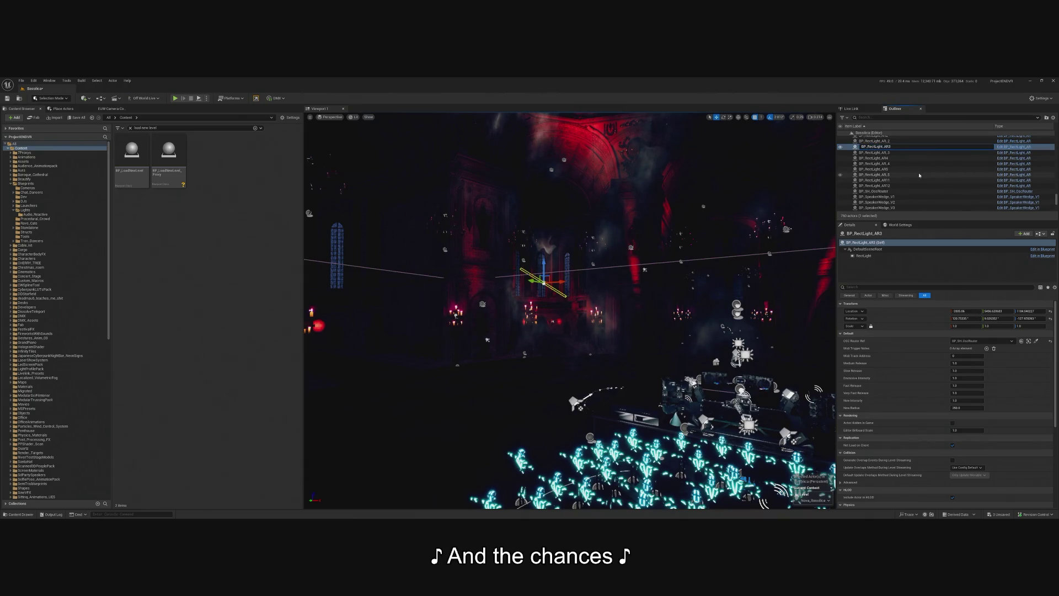
{"action": "key", "text": "BackSpace"}
{"action": "key", "text": "Return"}
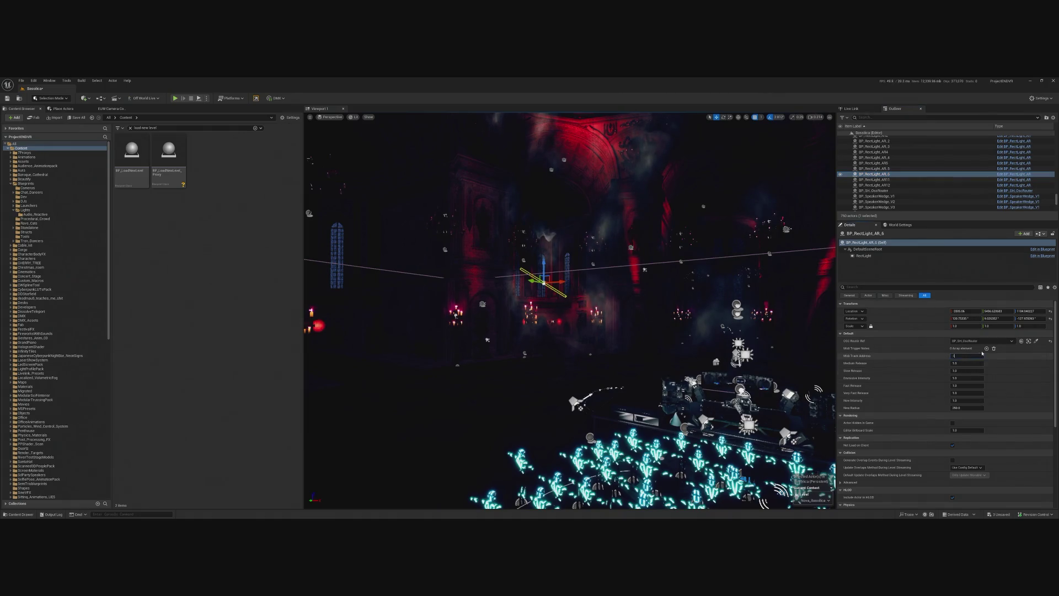
{"action": "type", "text": "1"}
{"action": "key", "text": "Return"}
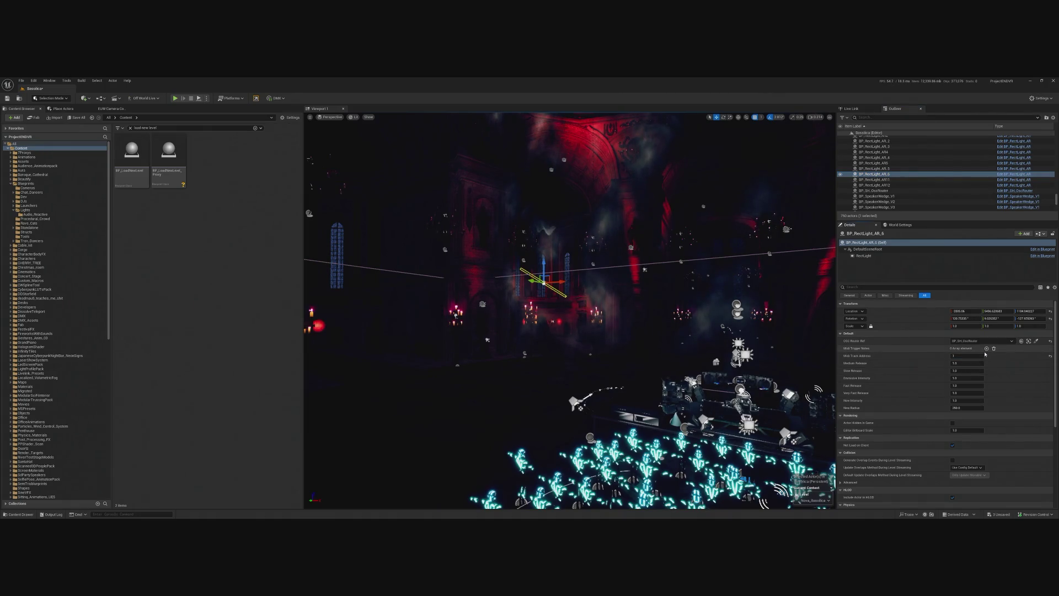
{"action": "left_click", "coordinate": [987, 348]}
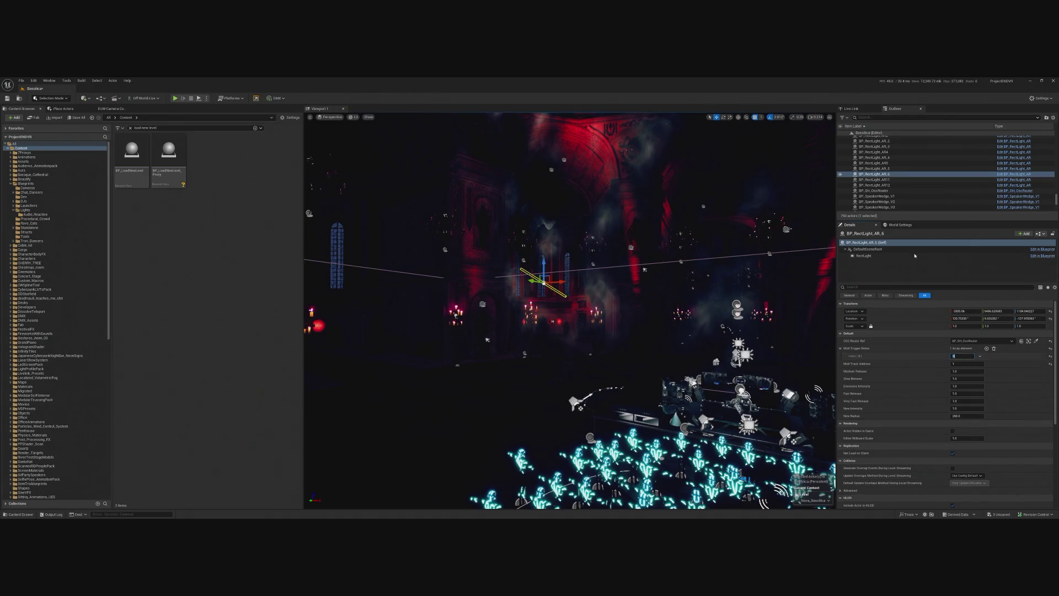
{"action": "left_click", "coordinate": [899, 181]}
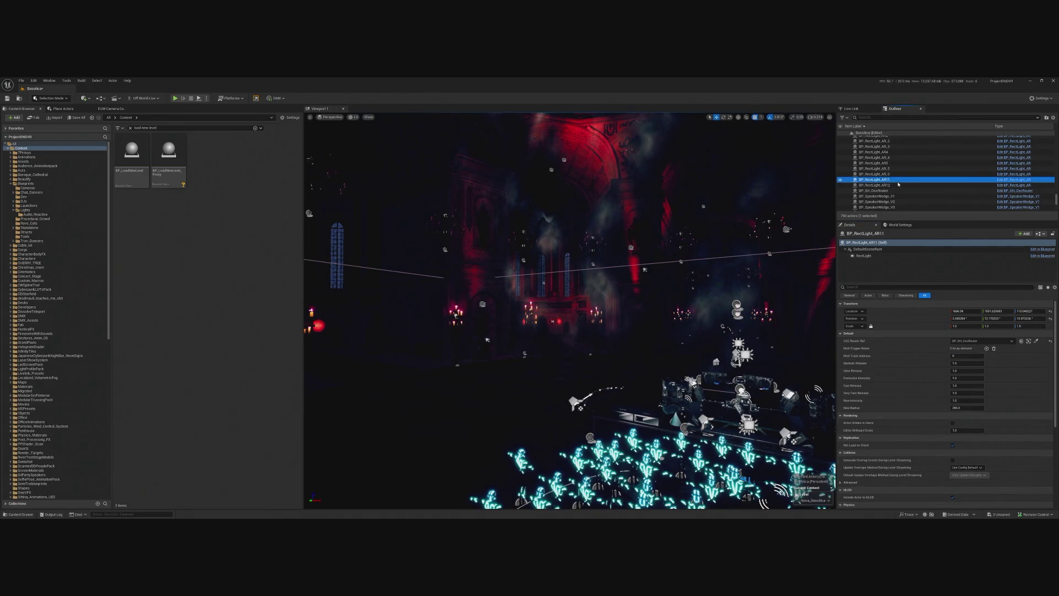
{"action": "key", "text": "Up"}
{"action": "key", "text": "Up"}
{"action": "key", "text": "Up"}
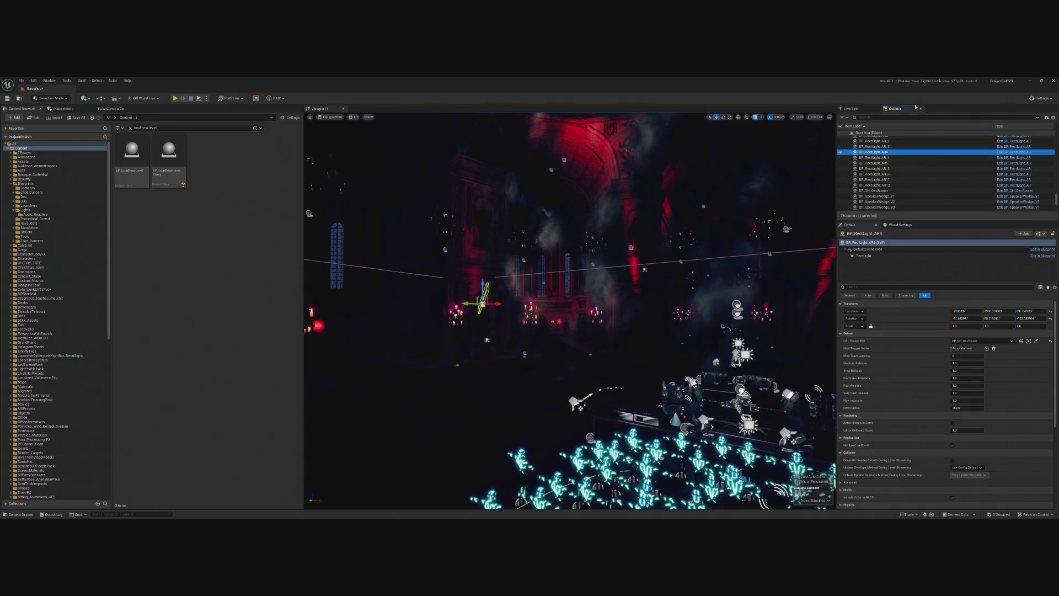
{"action": "key", "text": "Up"}
{"action": "key", "text": "Up"}
{"action": "key", "text": "Up"}
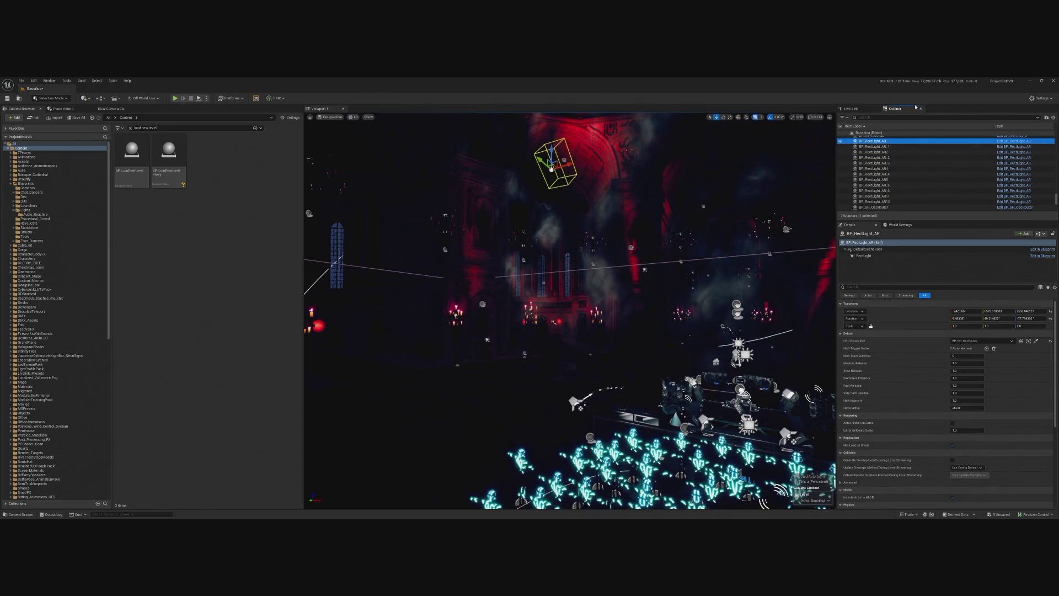
{"action": "scroll", "coordinate": [960, 177], "scroll_direction": "up", "scroll_amount": 1}
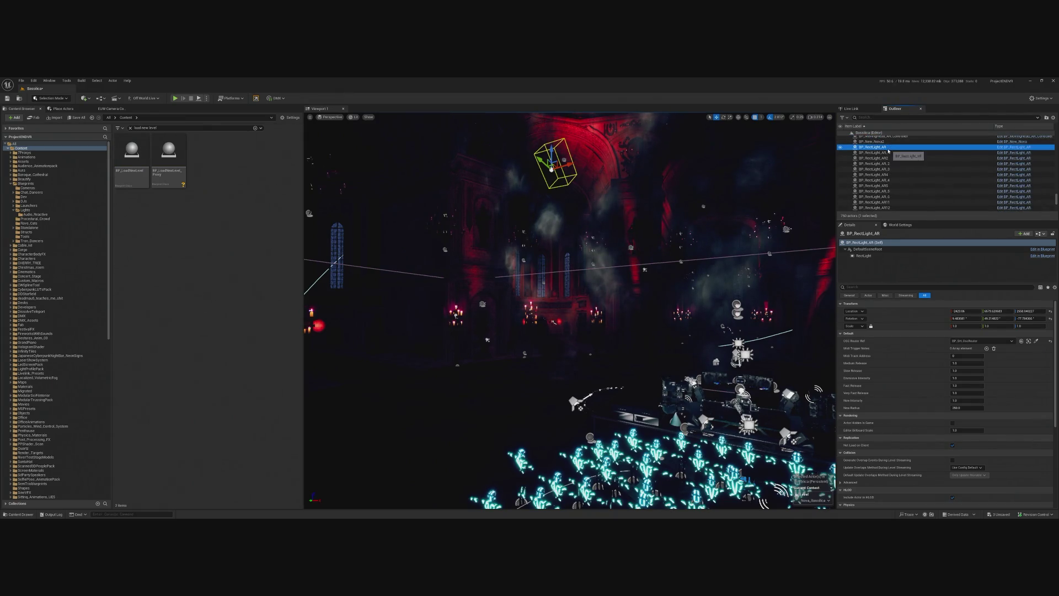
{"action": "key", "text": "F2"}
{"action": "type", "text": "_"}
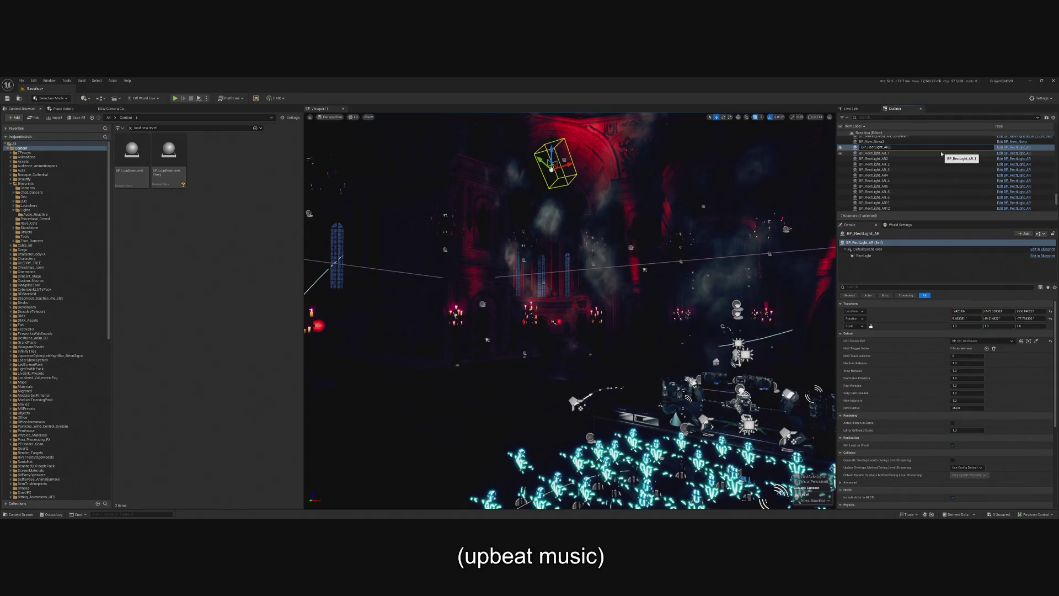
{"action": "type", "text": "7"}
{"action": "key", "text": "Return"}
{"action": "left_click", "coordinate": [986, 348]}
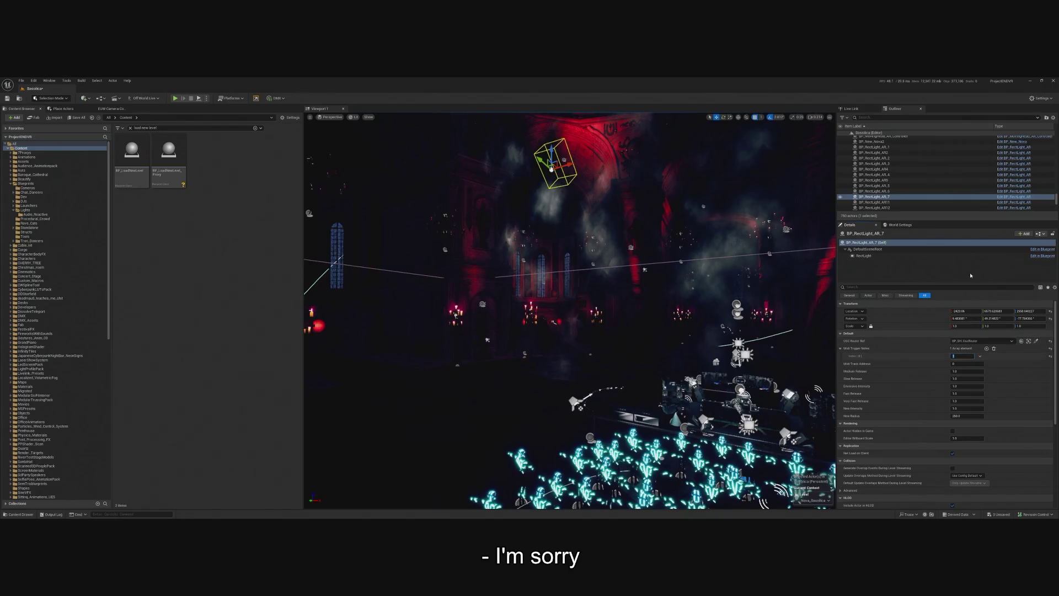
{"action": "key", "text": "Return"}
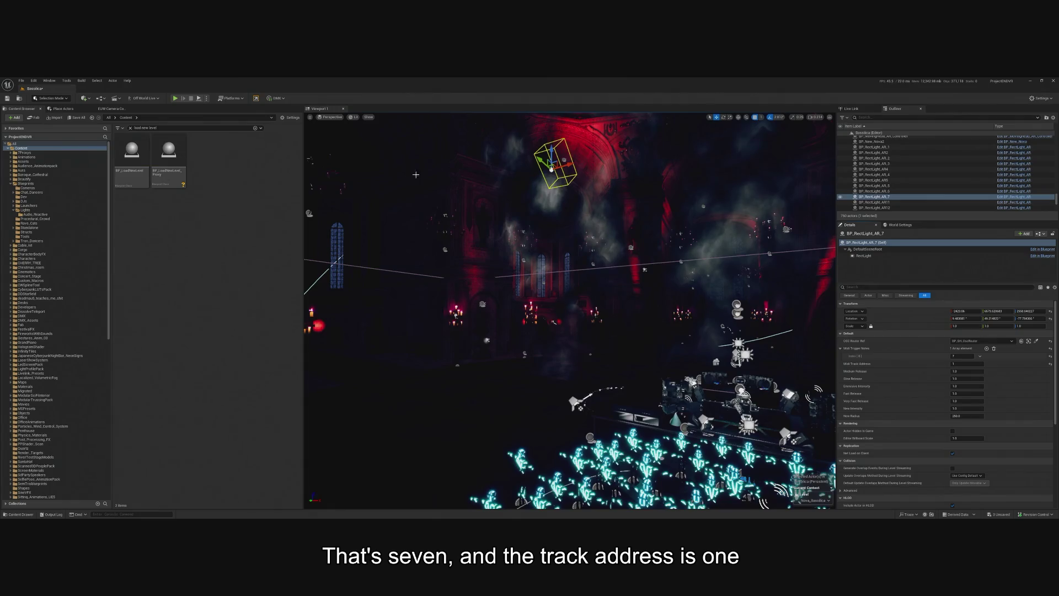
{"action": "double_click", "coordinate": [849, 197]}
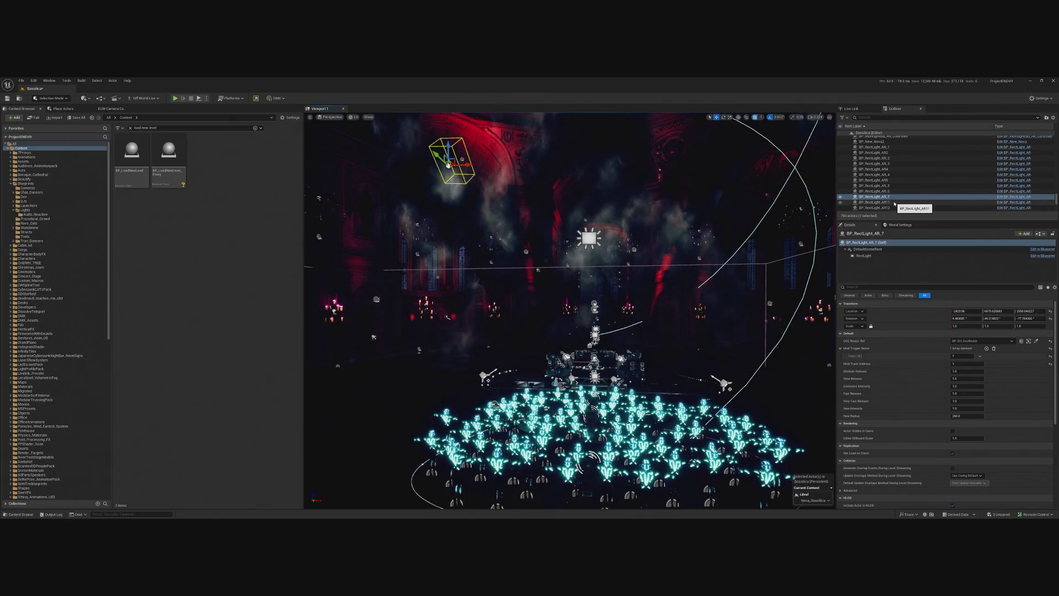
{"action": "left_click", "coordinate": [895, 203]}
{"action": "double_click", "coordinate": [895, 203]}
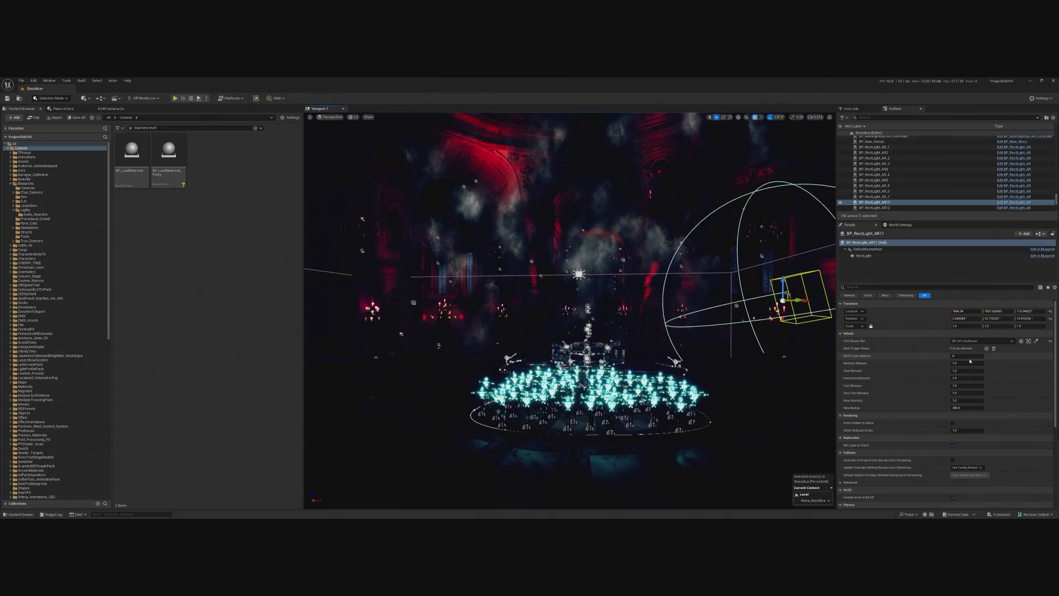
{"action": "type", "text": "1"}
{"action": "left_click", "coordinate": [986, 348]}
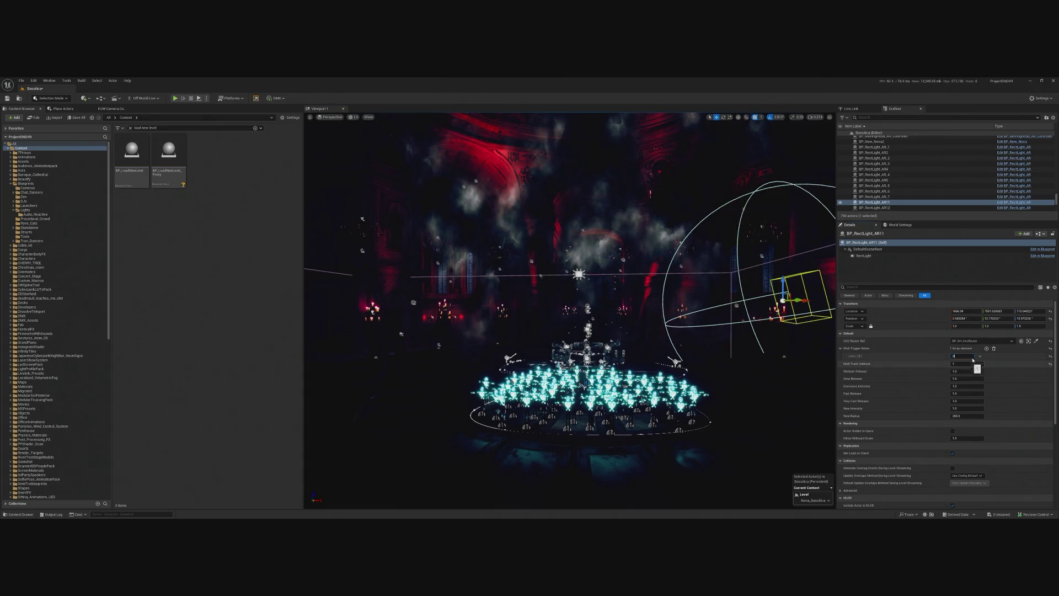
{"action": "left_click", "coordinate": [889, 202]}
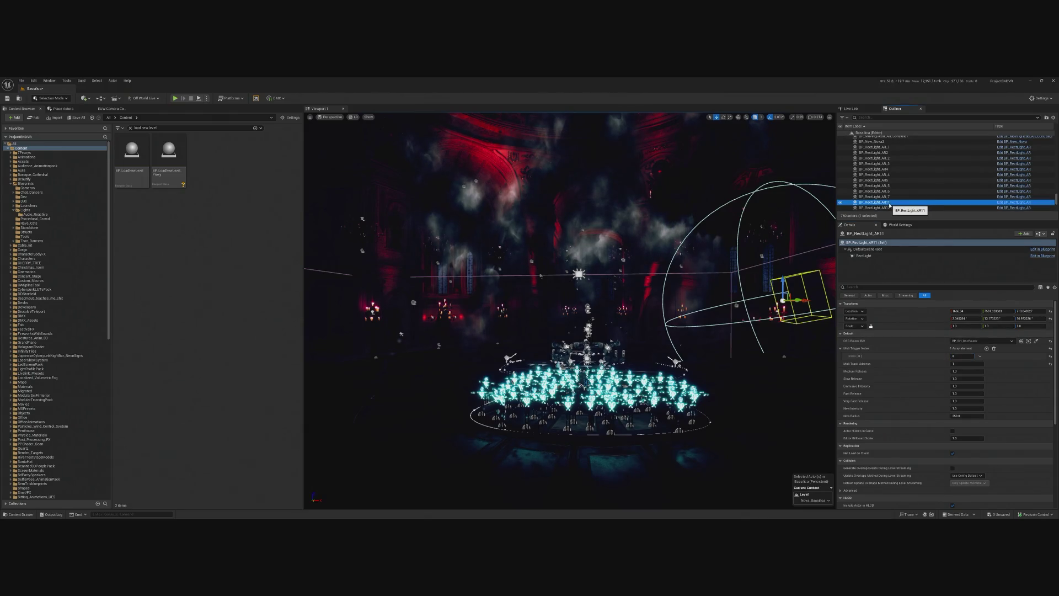
{"action": "key", "text": "F2"}
{"action": "key", "text": "BackSpace"}
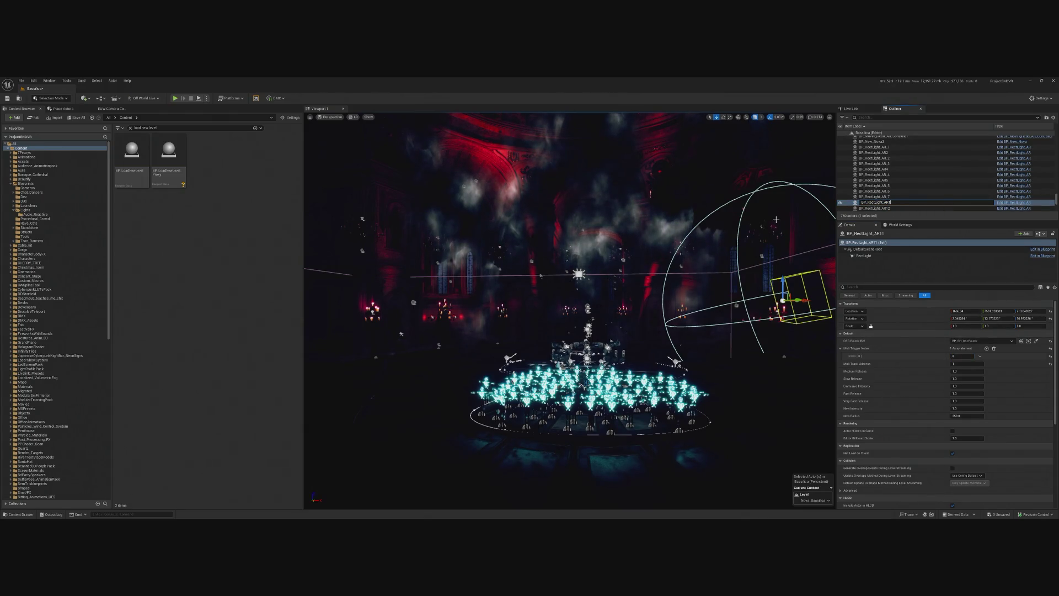
{"action": "type", "text": "8"}
{"action": "key", "text": "Return"}
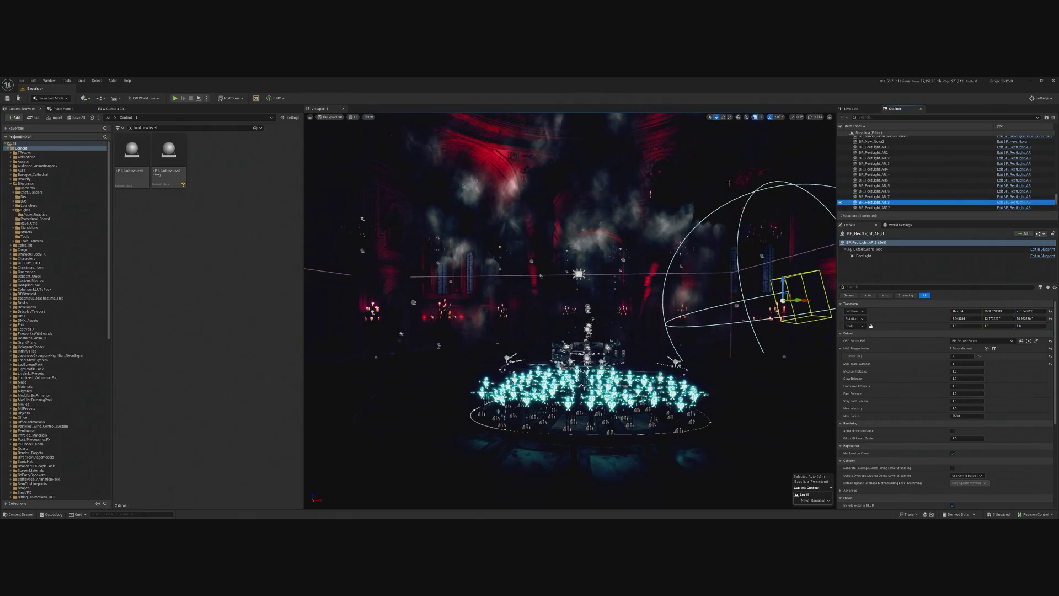
{"action": "scroll", "coordinate": [911, 194], "scroll_direction": "up", "scroll_amount": 2}
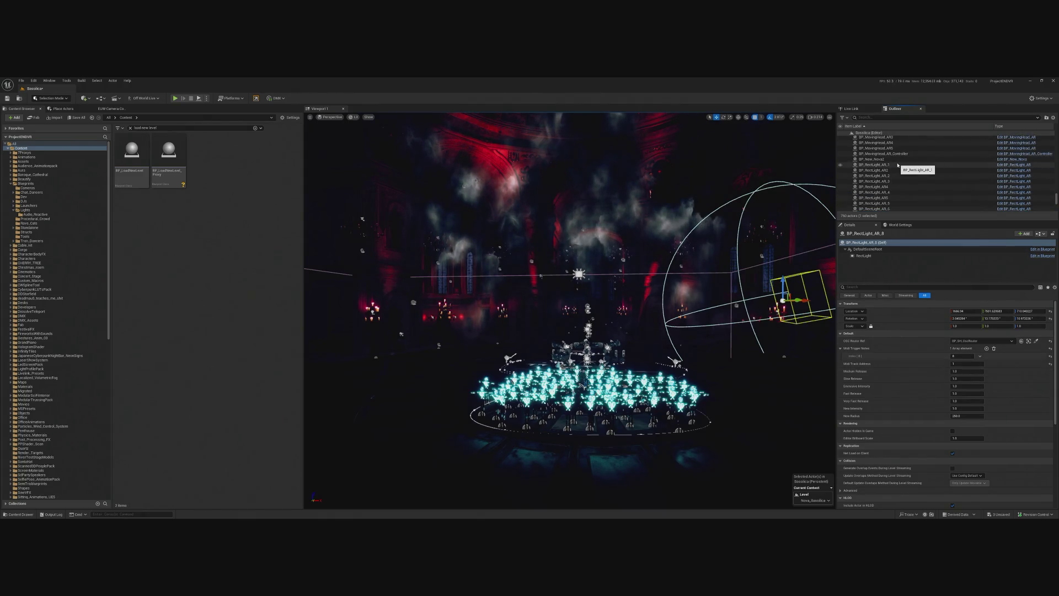
{"action": "left_click", "coordinate": [907, 170]}
{"action": "key", "text": "Down"}
{"action": "key", "text": "Down"}
{"action": "key", "text": "Down"}
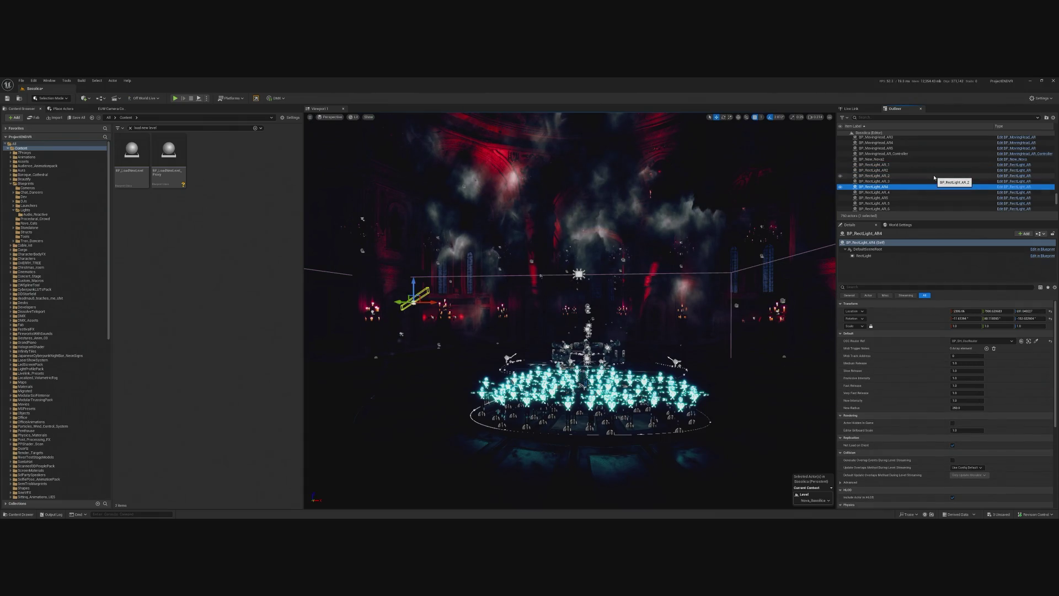
{"action": "key", "text": "Up"}
{"action": "key", "text": "Up"}
{"action": "key", "text": "Up"}
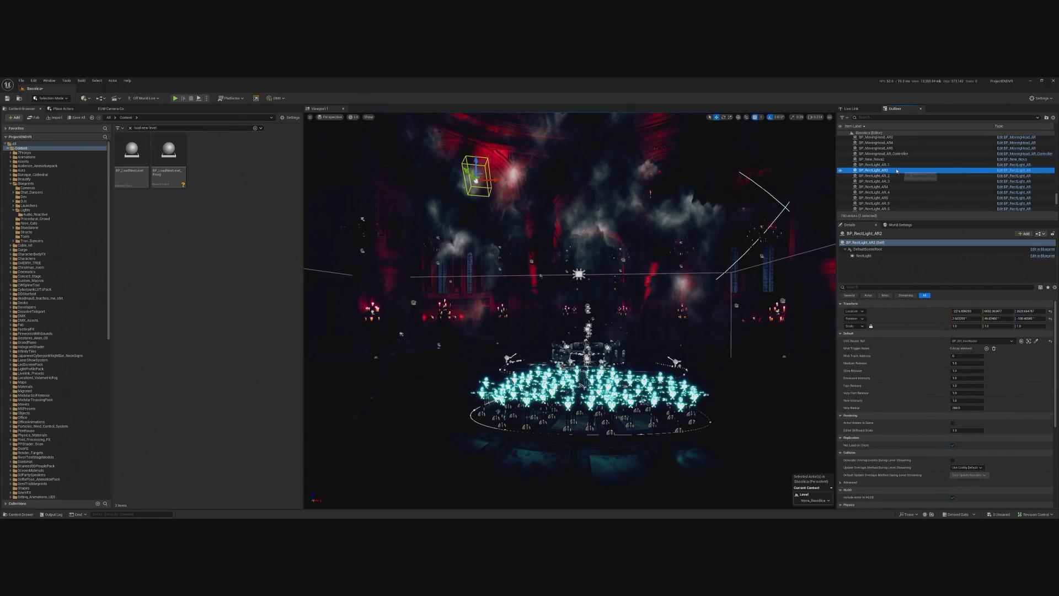
{"action": "key", "text": "F2"}
{"action": "key", "text": "BackSpace"}
{"action": "type", "text": "_9"}
{"action": "key", "text": "Return"}
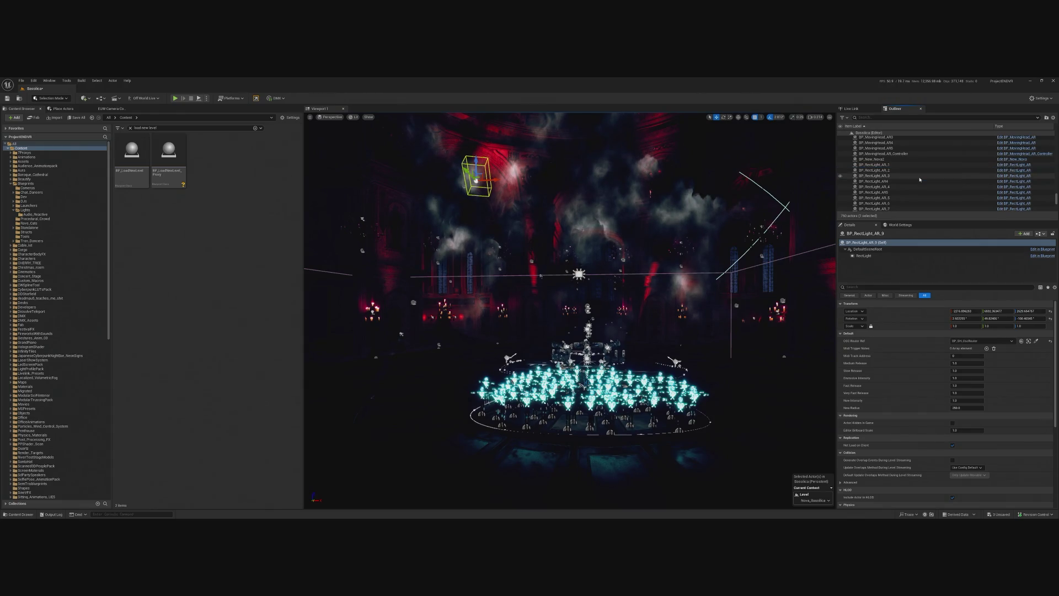
{"action": "left_click", "coordinate": [953, 356]}
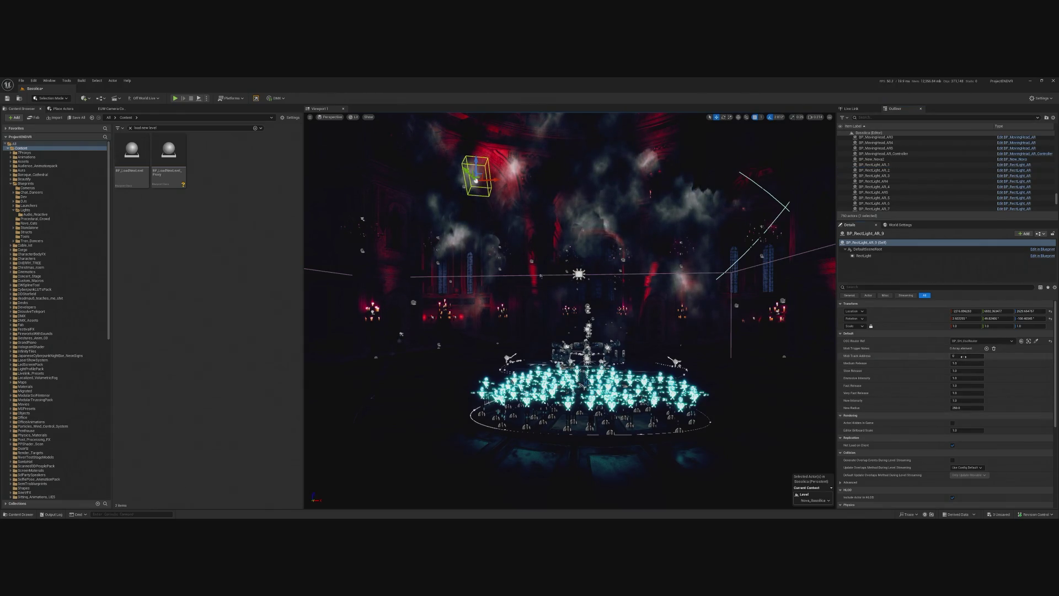
{"action": "left_click", "coordinate": [986, 348]}
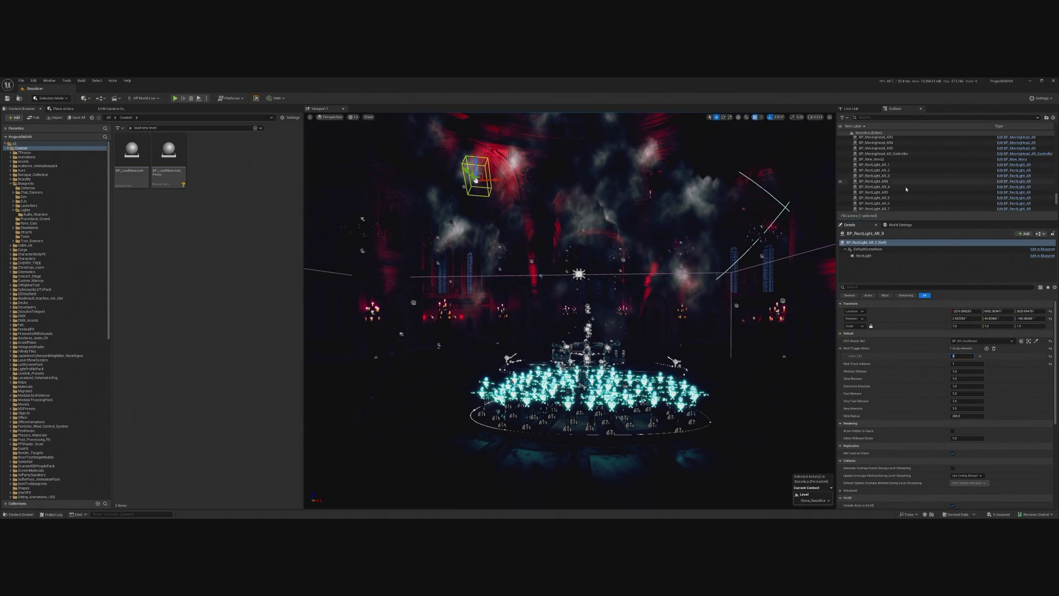
{"action": "left_click", "coordinate": [896, 165]}
{"action": "scroll", "coordinate": [896, 168], "scroll_direction": "down", "scroll_amount": 3}
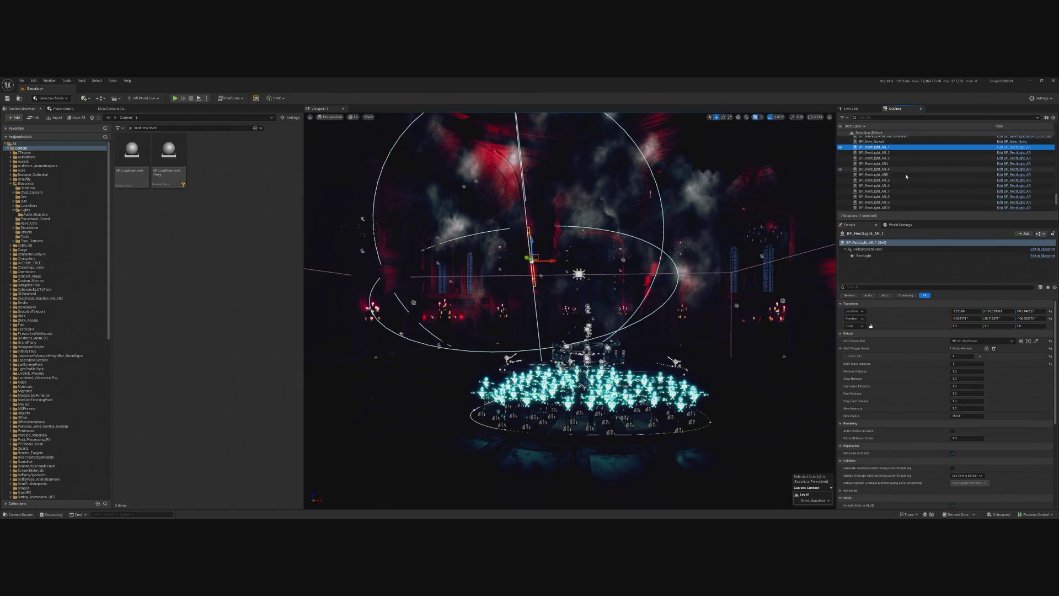
{"action": "left_click", "coordinate": [883, 181], "text": "shift"}
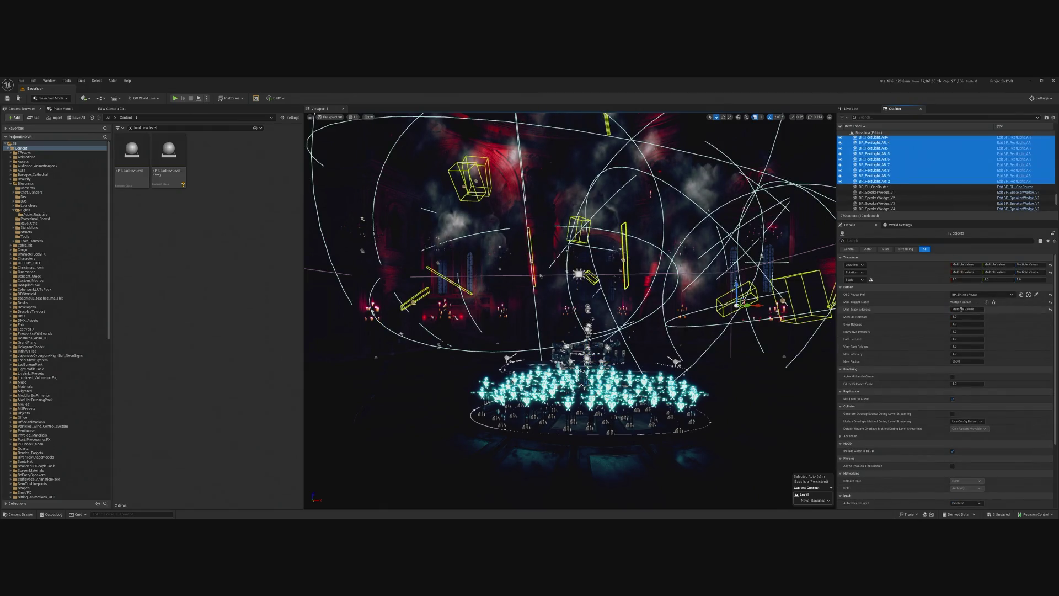
{"action": "left_click", "coordinate": [983, 309]}
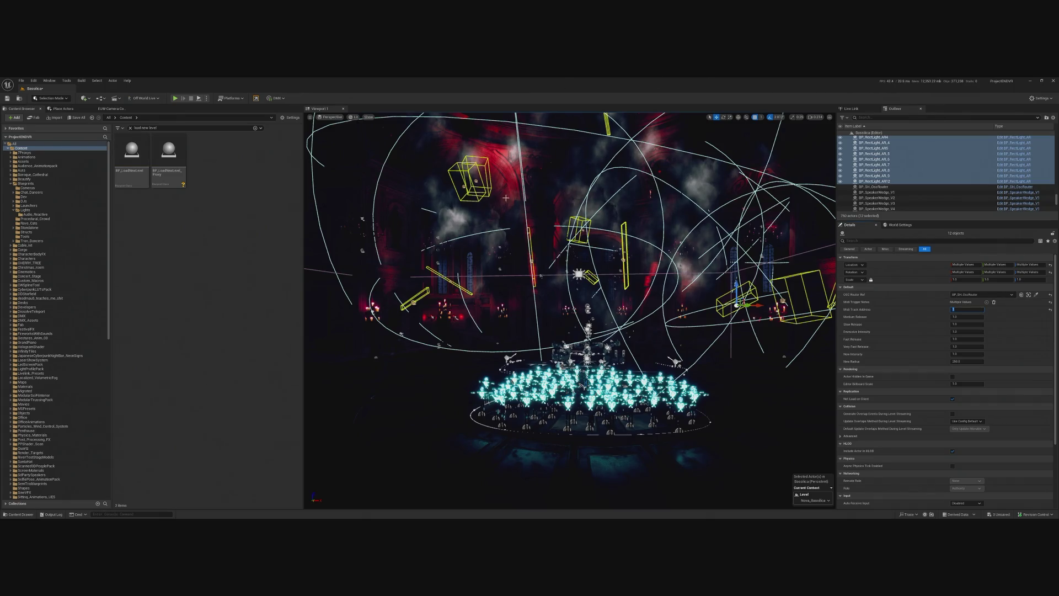
{"action": "left_click", "coordinate": [905, 182]}
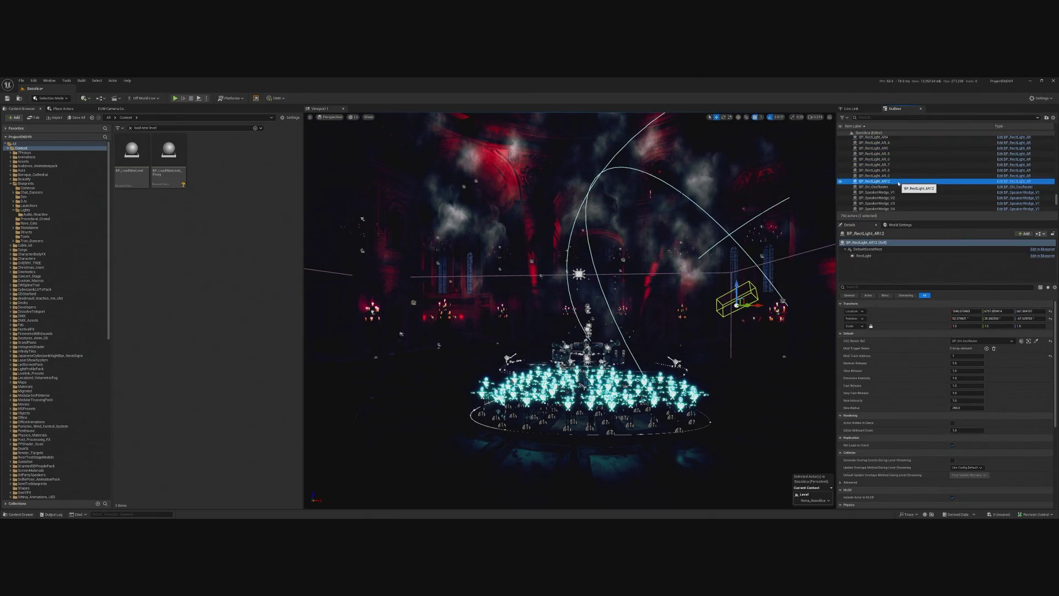
{"action": "key", "text": "F2"}
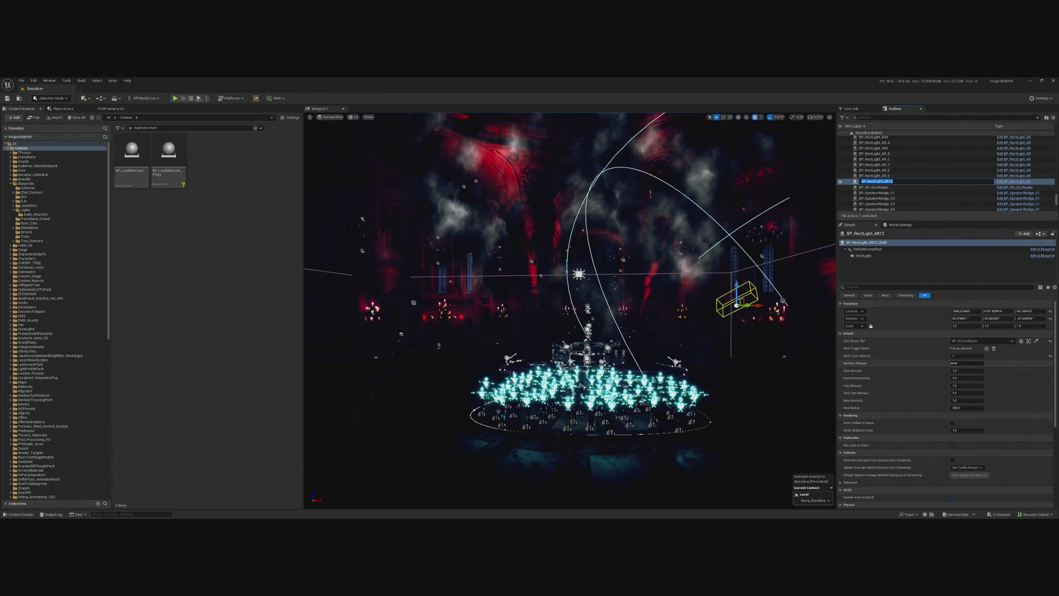
{"action": "left_click", "coordinate": [987, 348]}
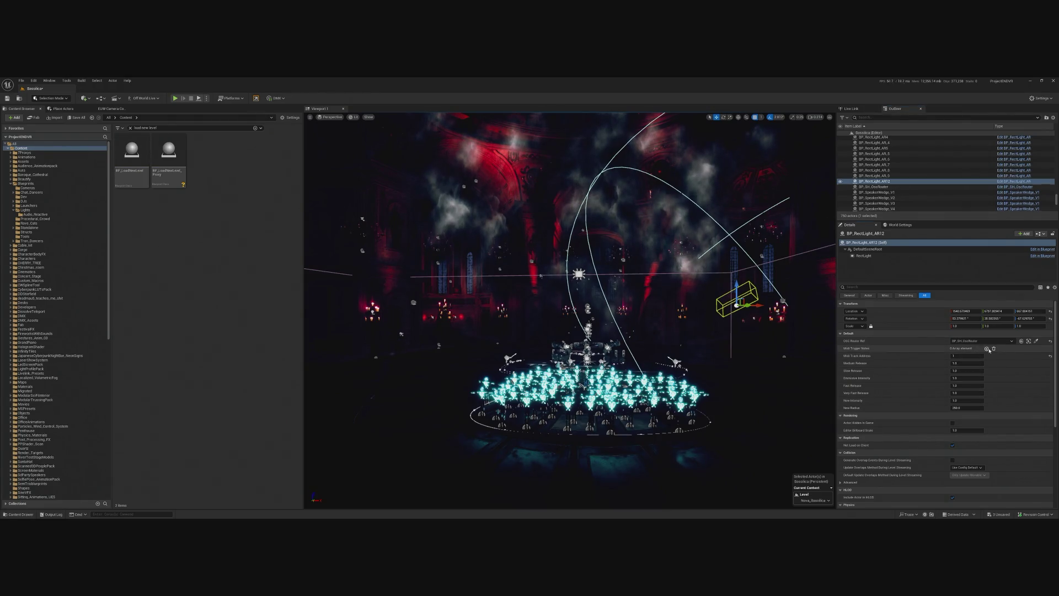
{"action": "left_click", "coordinate": [966, 356]}
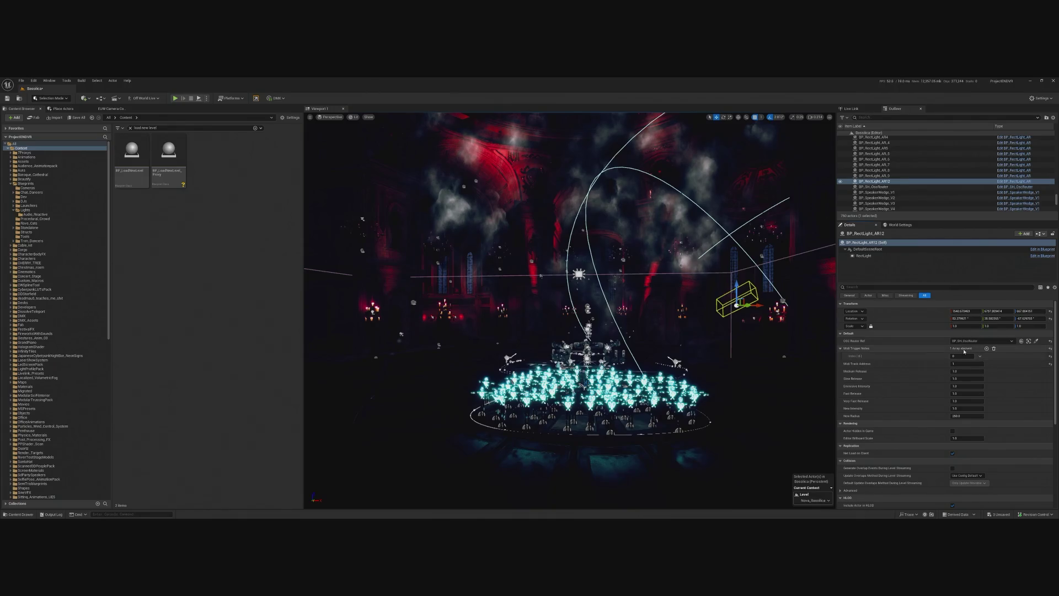
{"action": "type", "text": "1"}
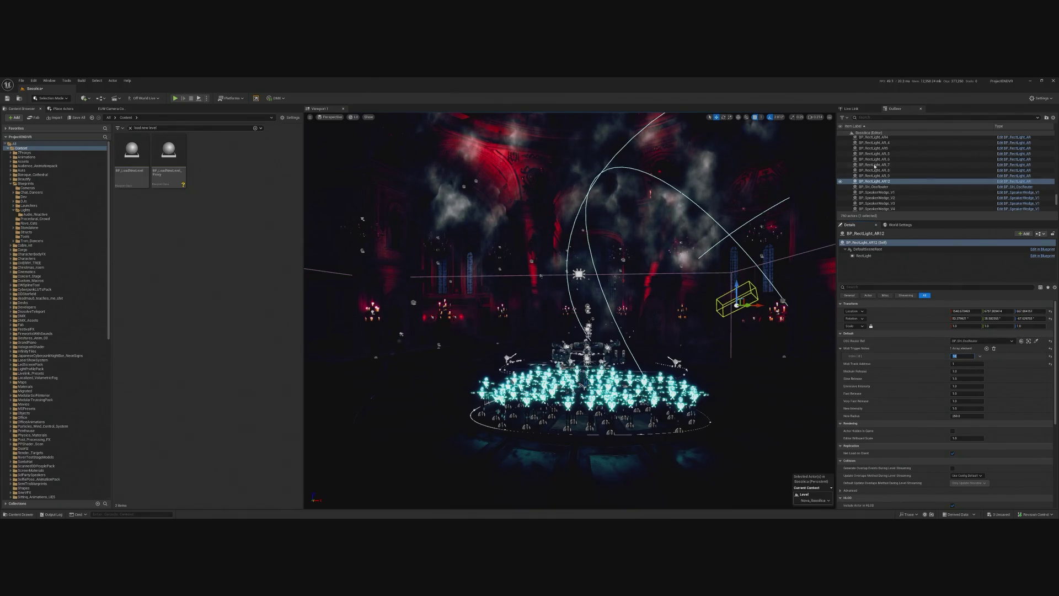
{"action": "left_click", "coordinate": [891, 180]}
{"action": "left_click", "coordinate": [893, 176]}
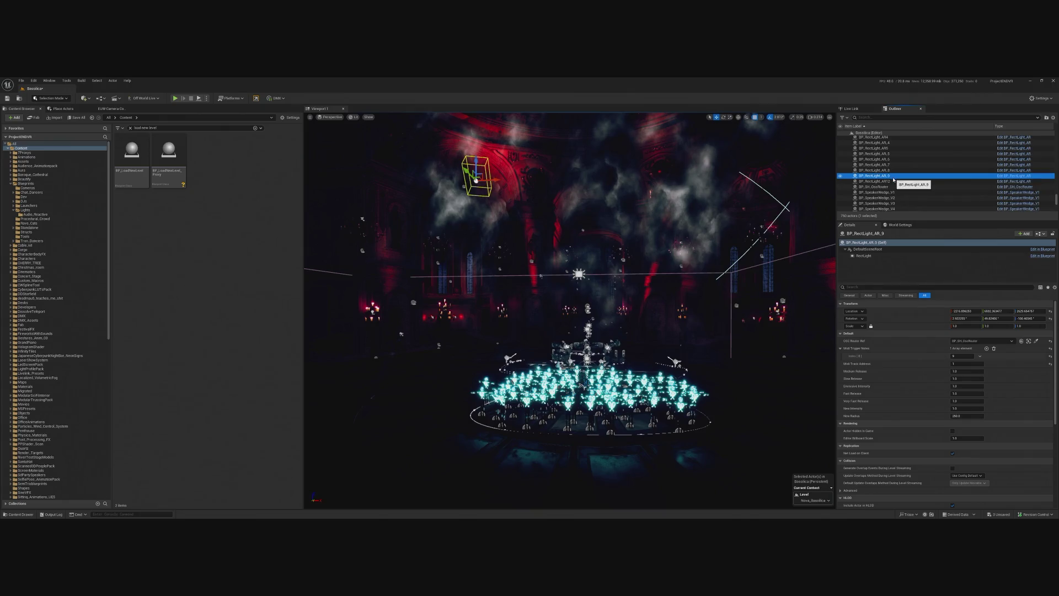
{"action": "left_click", "coordinate": [896, 181]}
{"action": "left_click", "coordinate": [897, 182]}
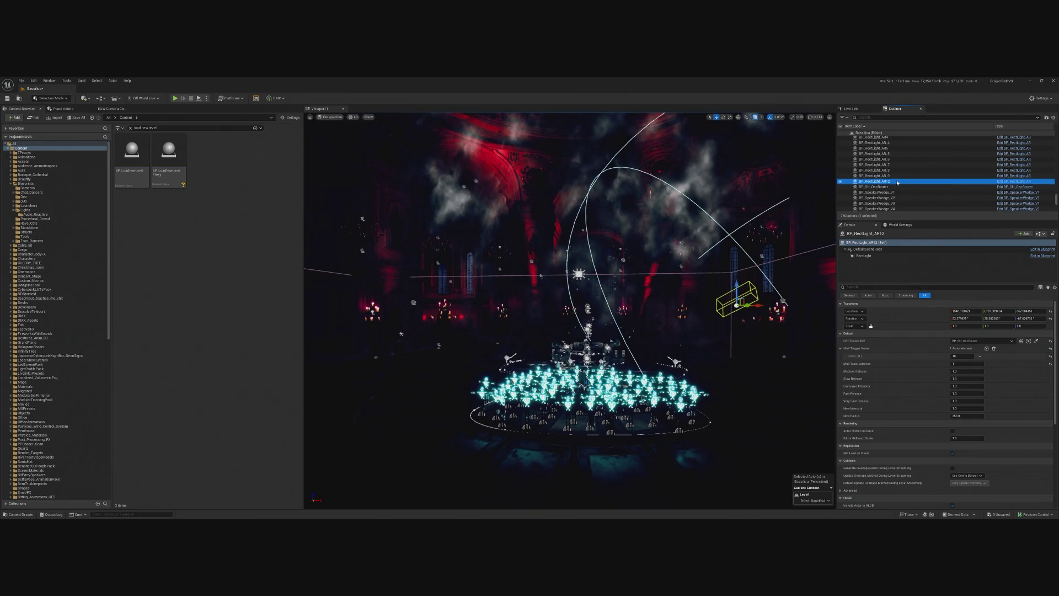
{"action": "type", "text": "10"}
{"action": "key", "text": "Return"}
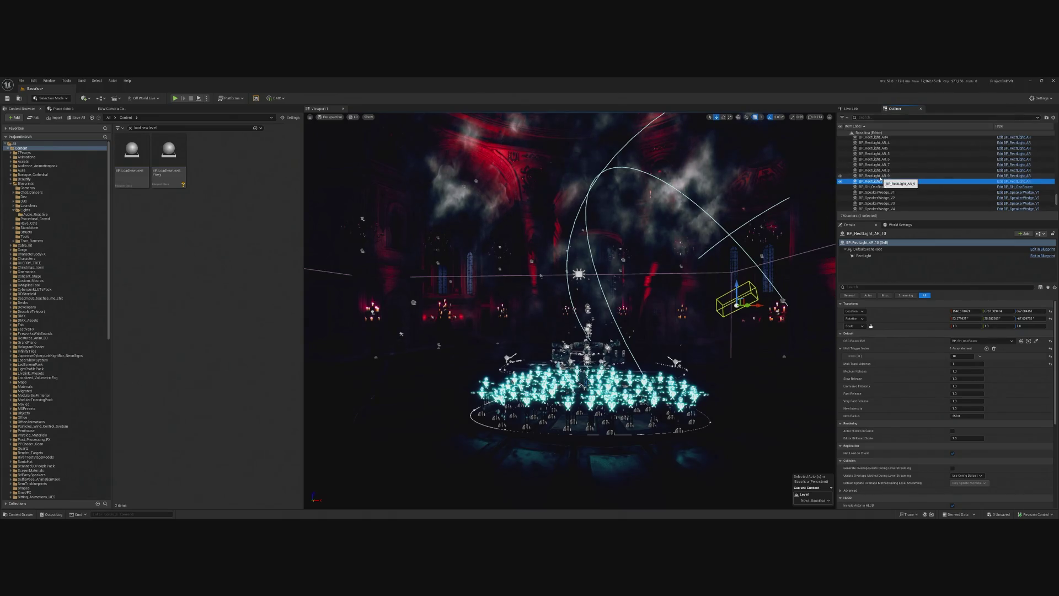
{"action": "left_click", "coordinate": [886, 176]}
{"action": "scroll", "coordinate": [900, 166], "scroll_direction": "up", "scroll_amount": 1}
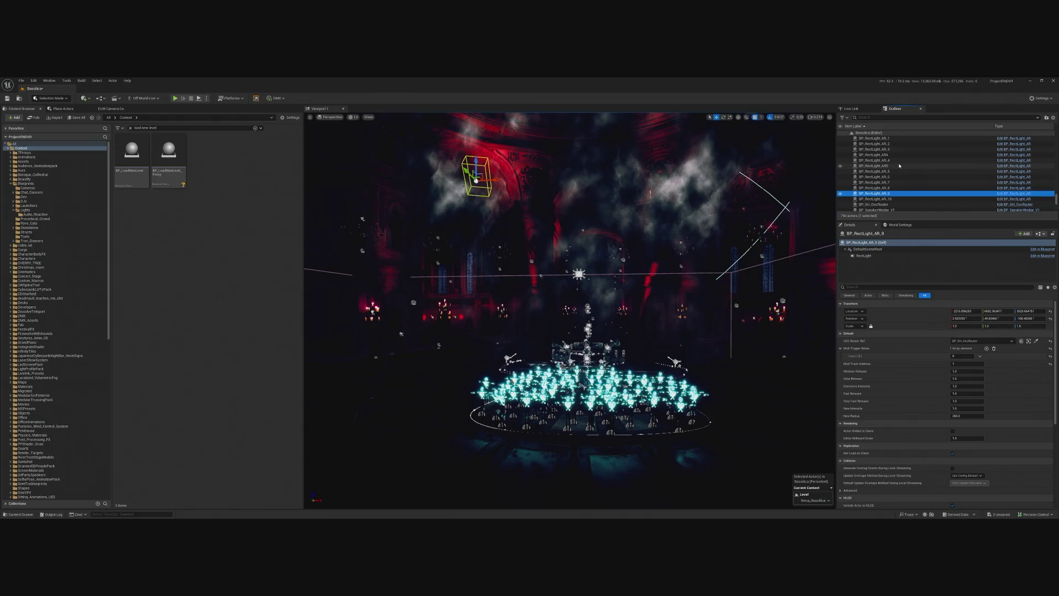
{"action": "left_click", "coordinate": [896, 165]}
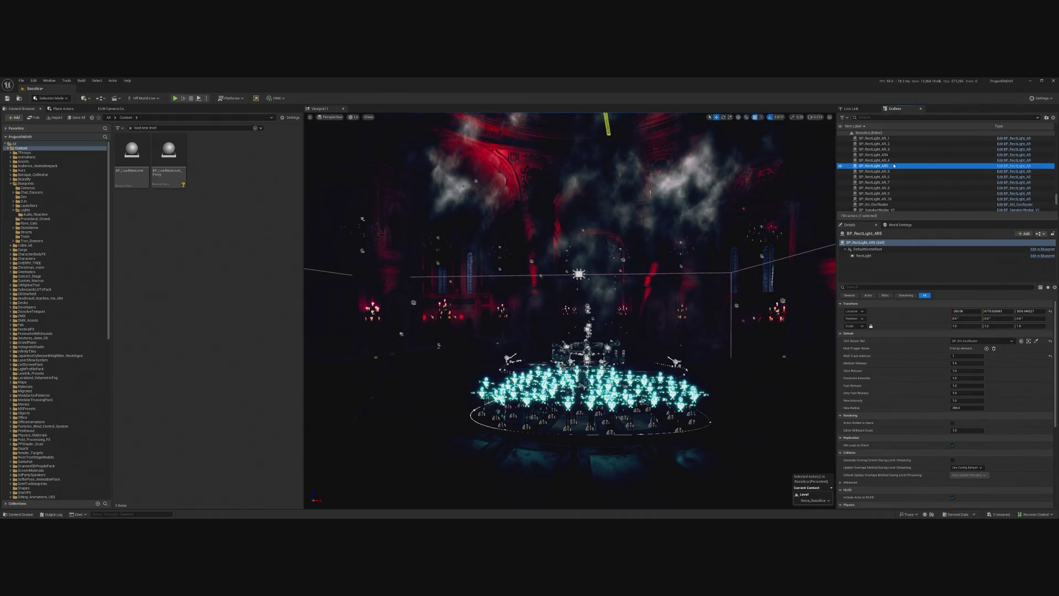
{"action": "key", "text": "F2"}
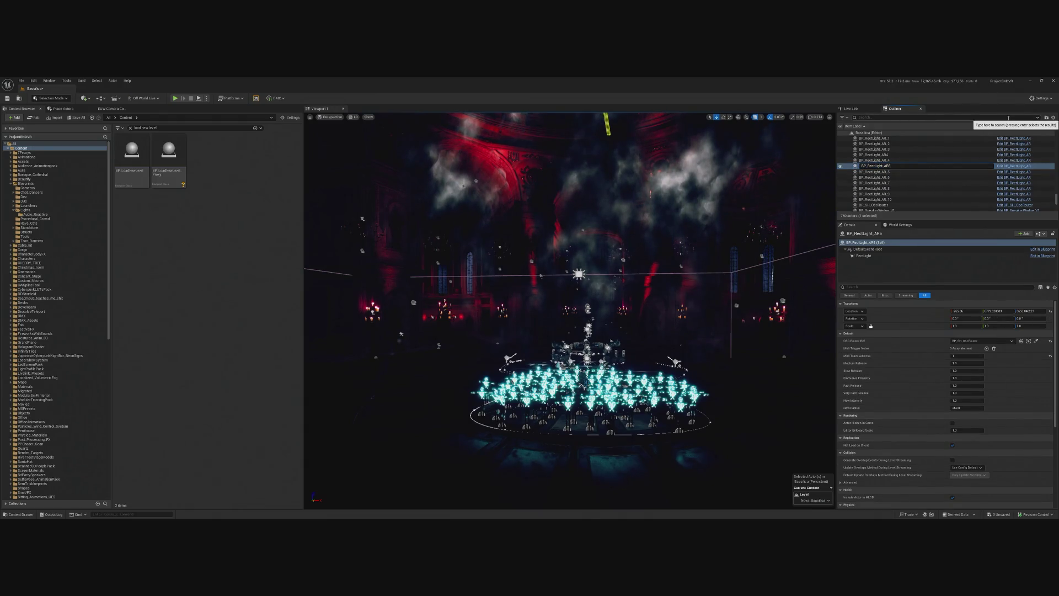
{"action": "left_click", "coordinate": [926, 165]}
{"action": "type", "text": "_10"}
{"action": "key", "text": "Return"}
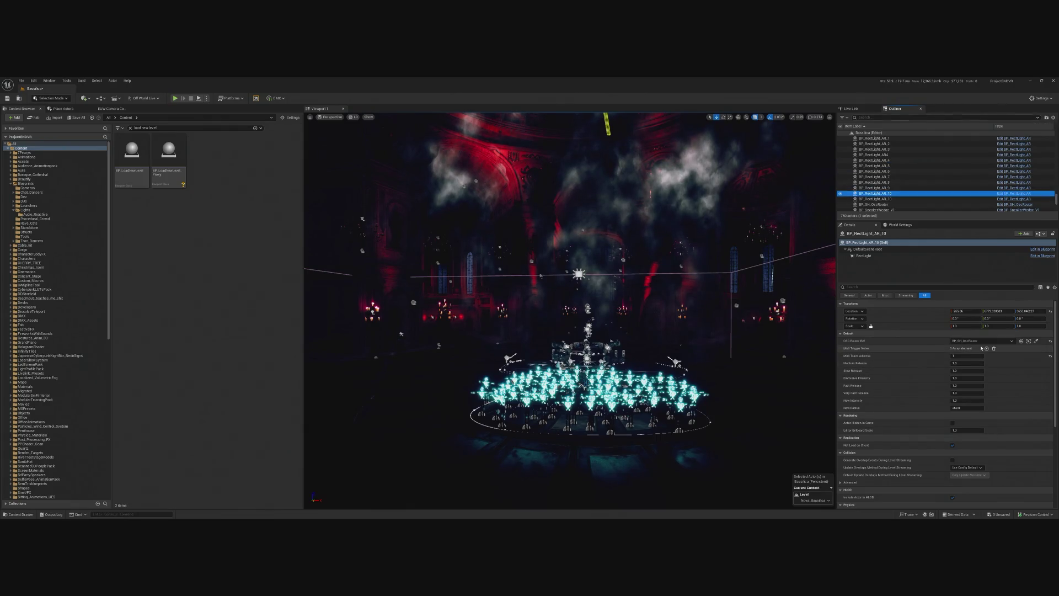
{"action": "left_click", "coordinate": [987, 349]}
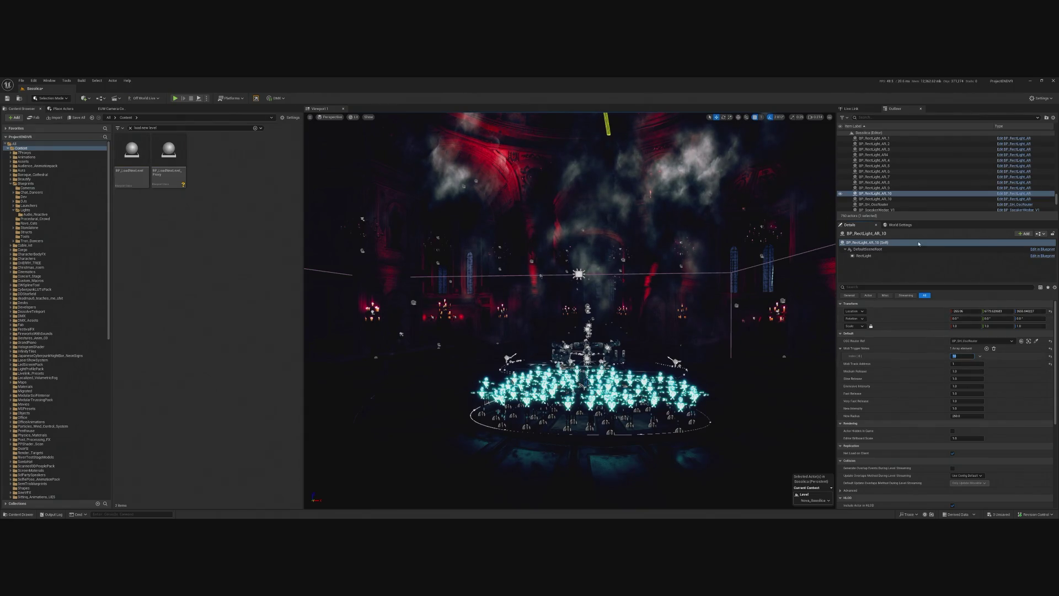
{"action": "left_click", "coordinate": [893, 156]}
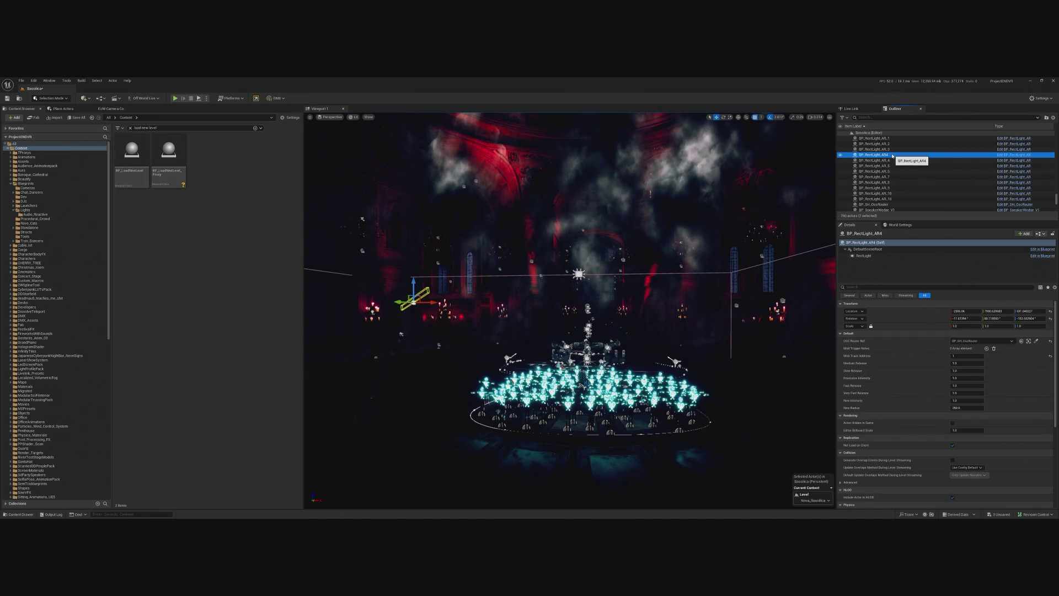
{"action": "left_click", "coordinate": [892, 157]}
{"action": "key", "text": "BackSpace"}
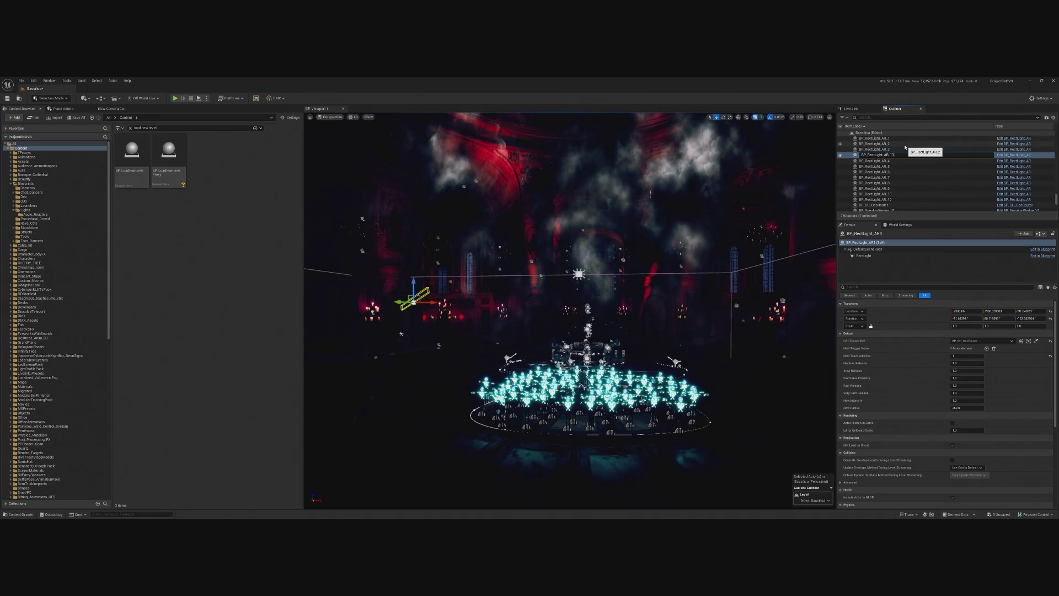
{"action": "key", "text": "Return"}
{"action": "left_click", "coordinate": [986, 348]}
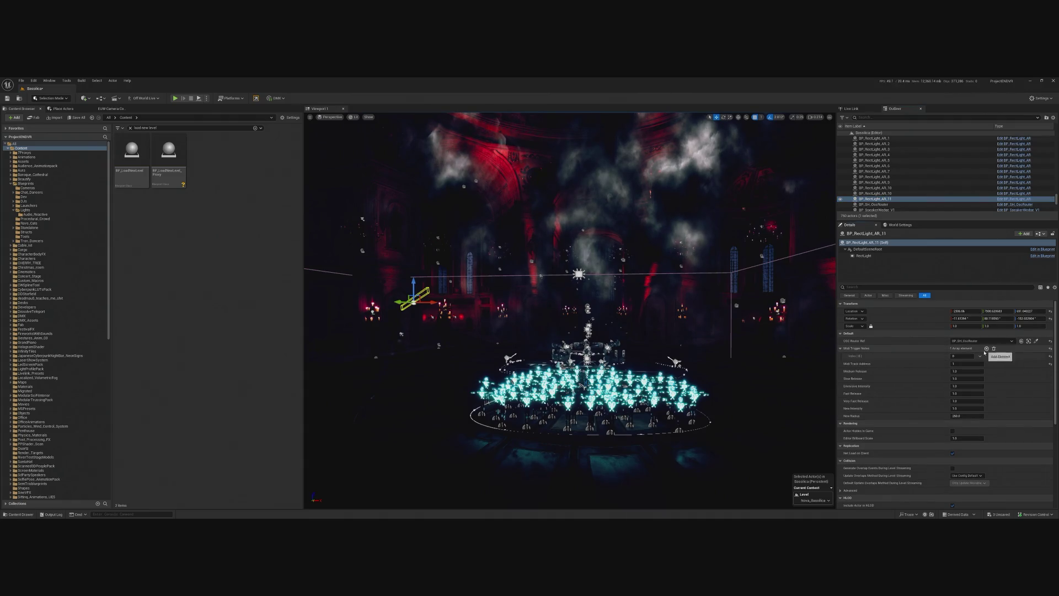
{"action": "type", "text": "1"}
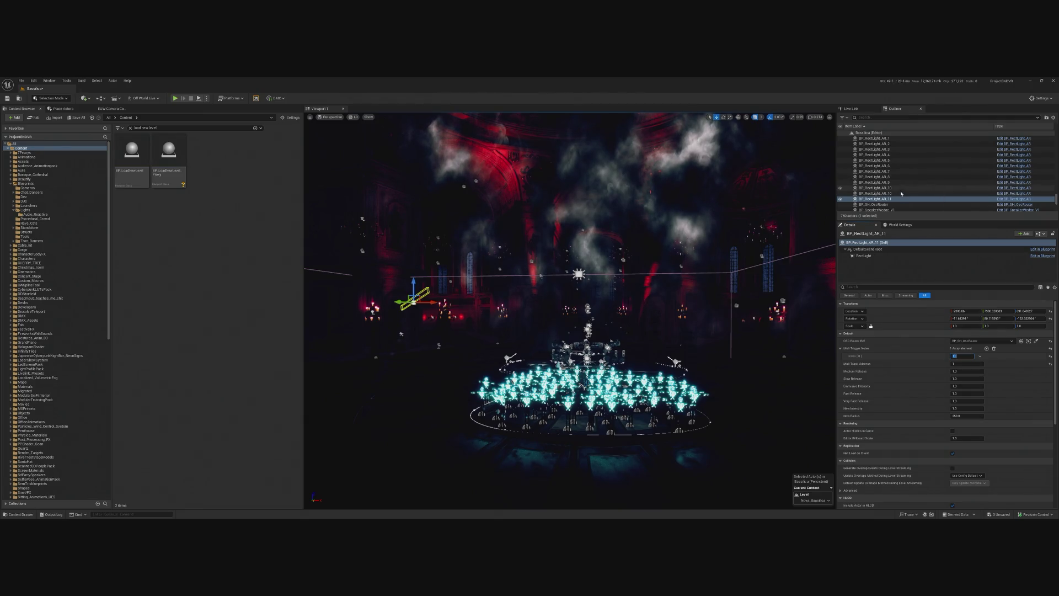
{"action": "scroll", "coordinate": [908, 192], "scroll_direction": "up", "scroll_amount": 1}
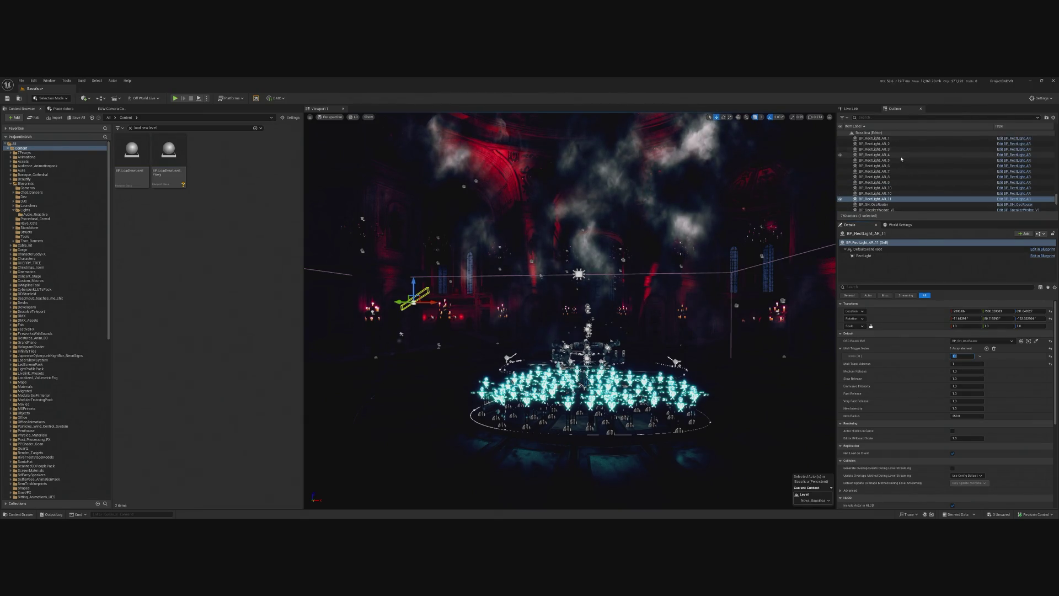
{"action": "scroll", "coordinate": [897, 183], "scroll_direction": "down", "scroll_amount": 1}
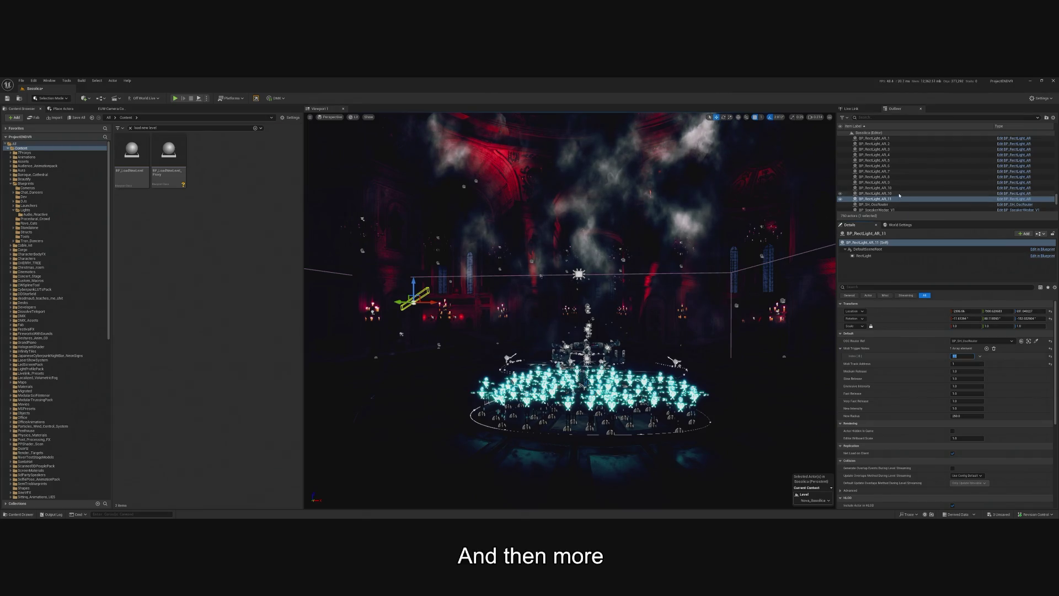
{"action": "left_click", "coordinate": [899, 193]}
{"action": "left_click", "coordinate": [899, 190]}
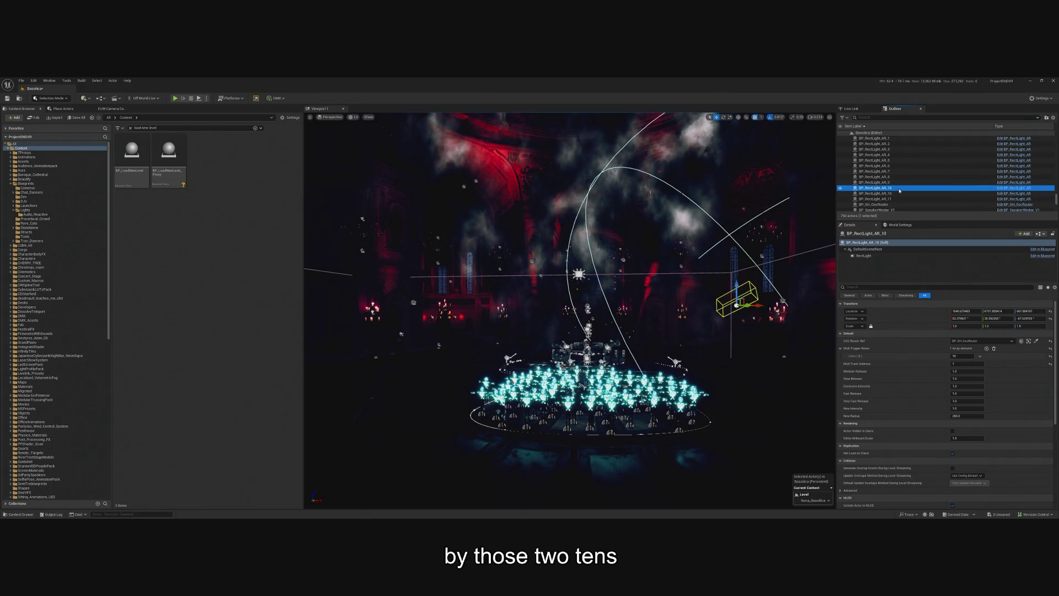
{"action": "key", "text": "F2"}
{"action": "type", "text": "BP_RectLight_AR_12"}
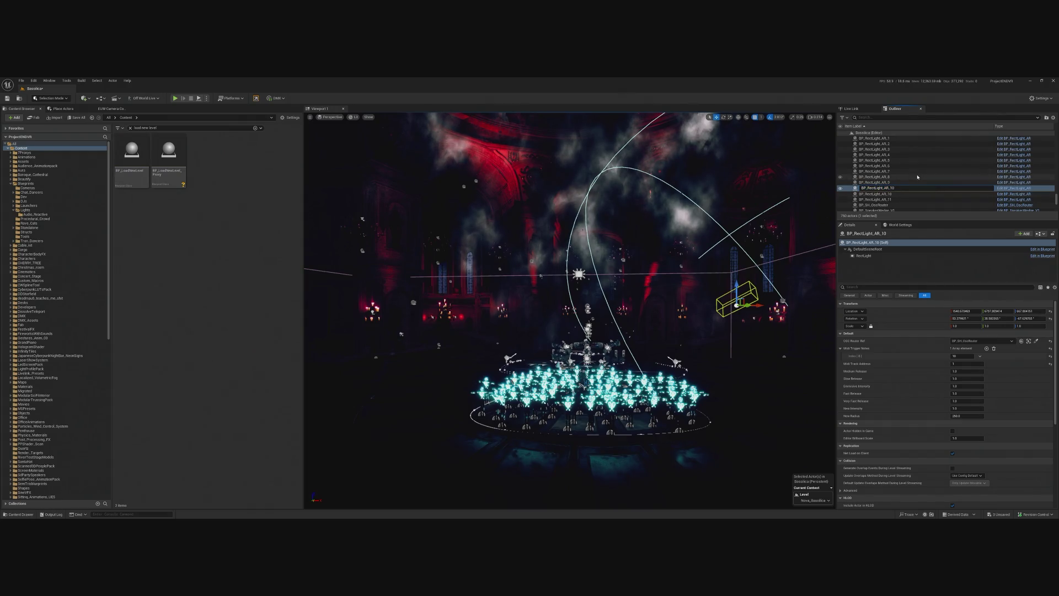
{"action": "key", "text": "Return"}
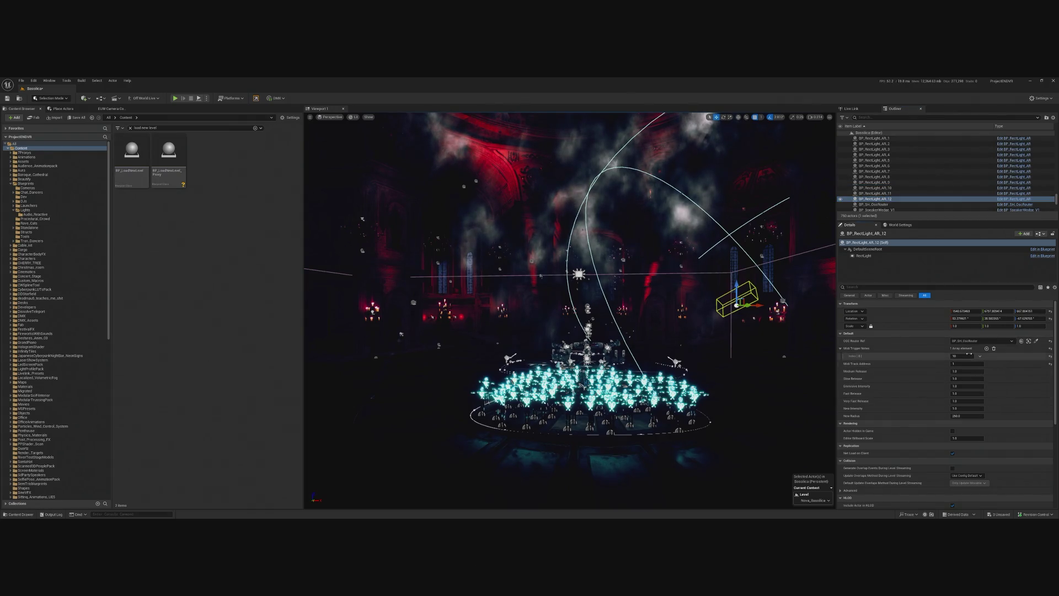
{"action": "scroll", "coordinate": [893, 161], "scroll_direction": "up", "scroll_amount": 1}
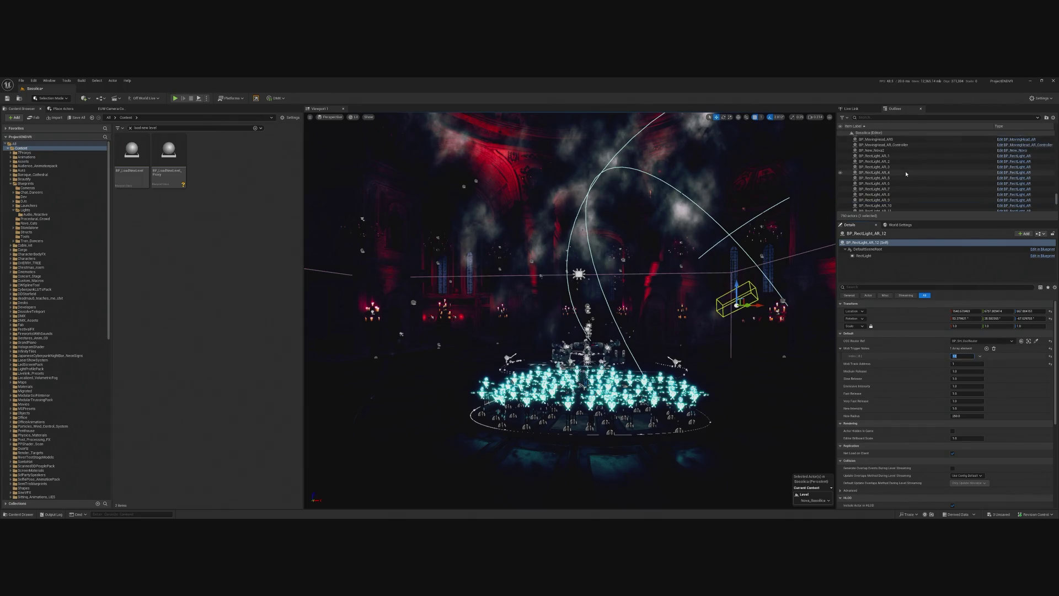
{"action": "left_click", "coordinate": [894, 160]}
{"action": "left_click", "coordinate": [893, 162]}
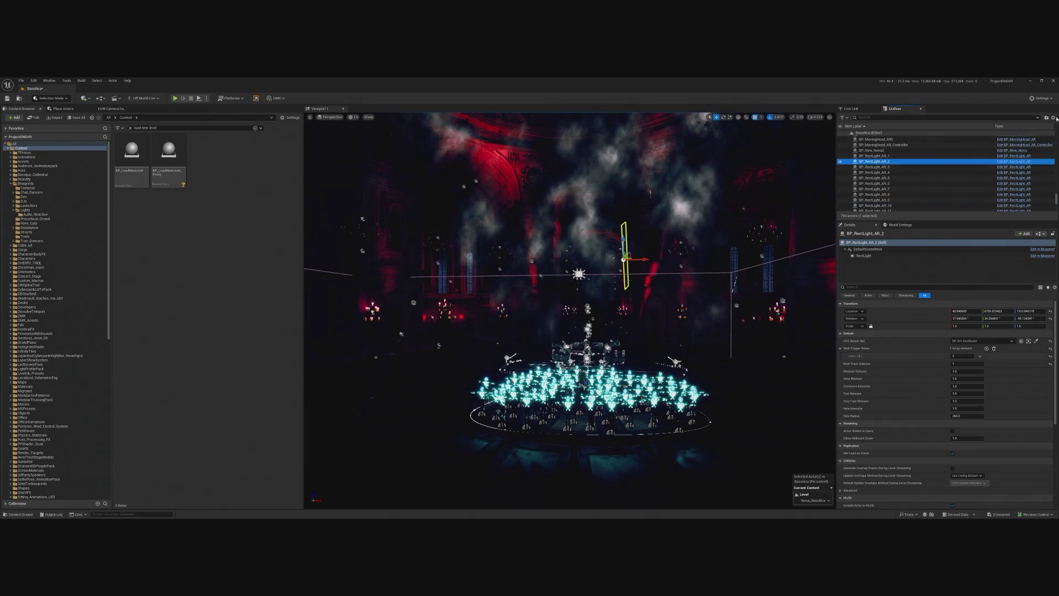
{"action": "key", "text": "Down"}
{"action": "key", "text": "Down"}
{"action": "key", "text": "Down"}
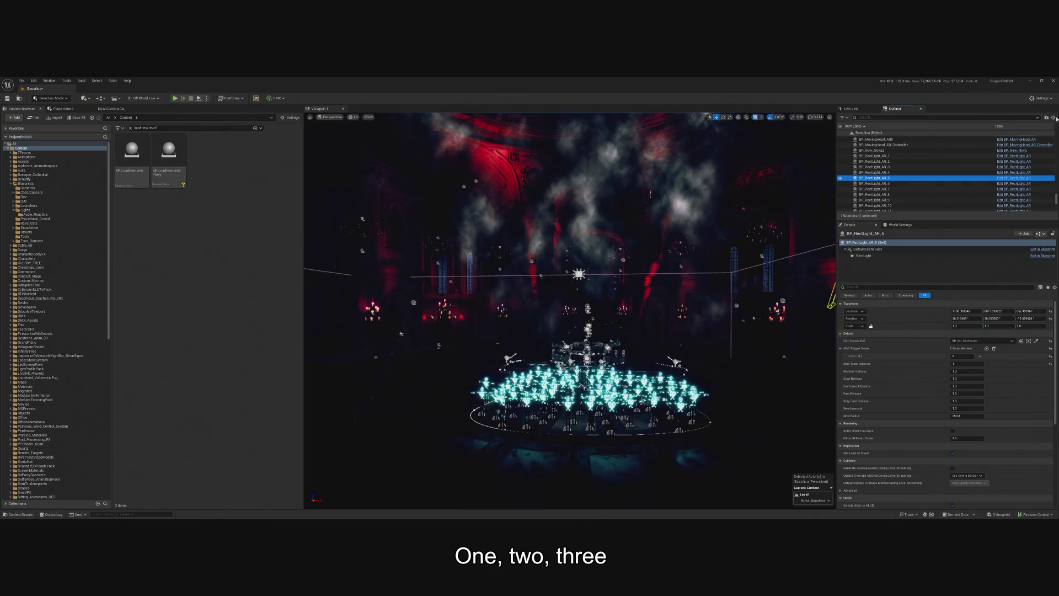
{"action": "key", "text": "Down"}
{"action": "key", "text": "Down"}
{"action": "key", "text": "Down"}
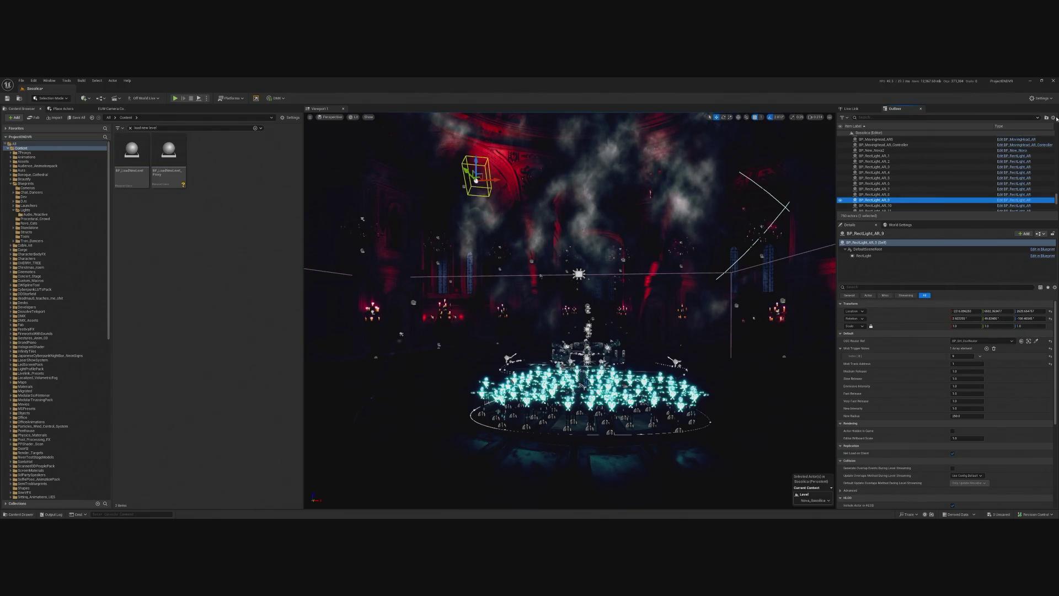
{"action": "key", "text": "Down"}
{"action": "key", "text": "Down"}
{"action": "key", "text": "Down"}
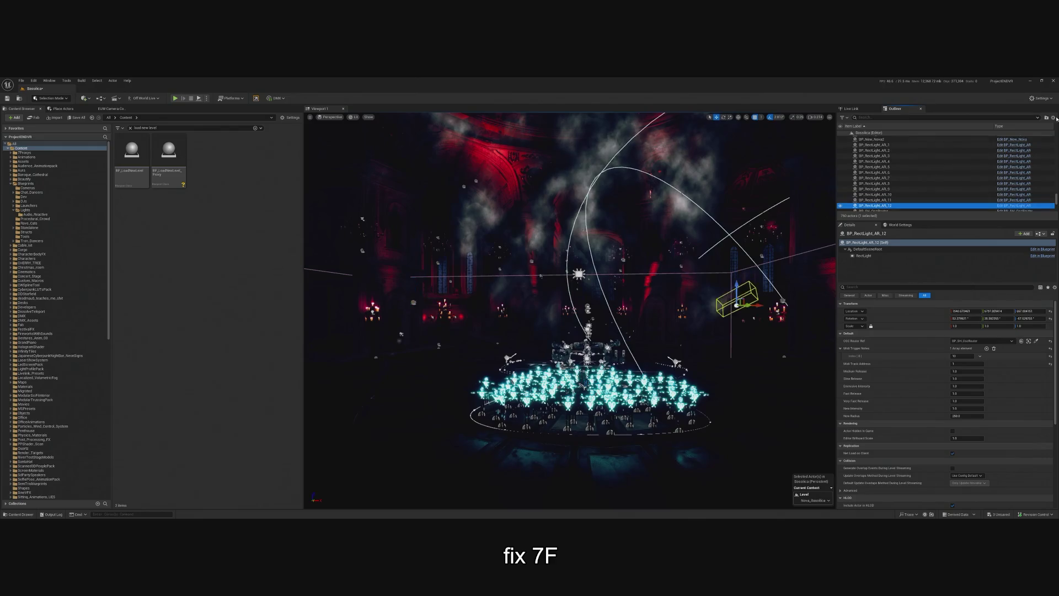
{"action": "key", "text": "Up"}
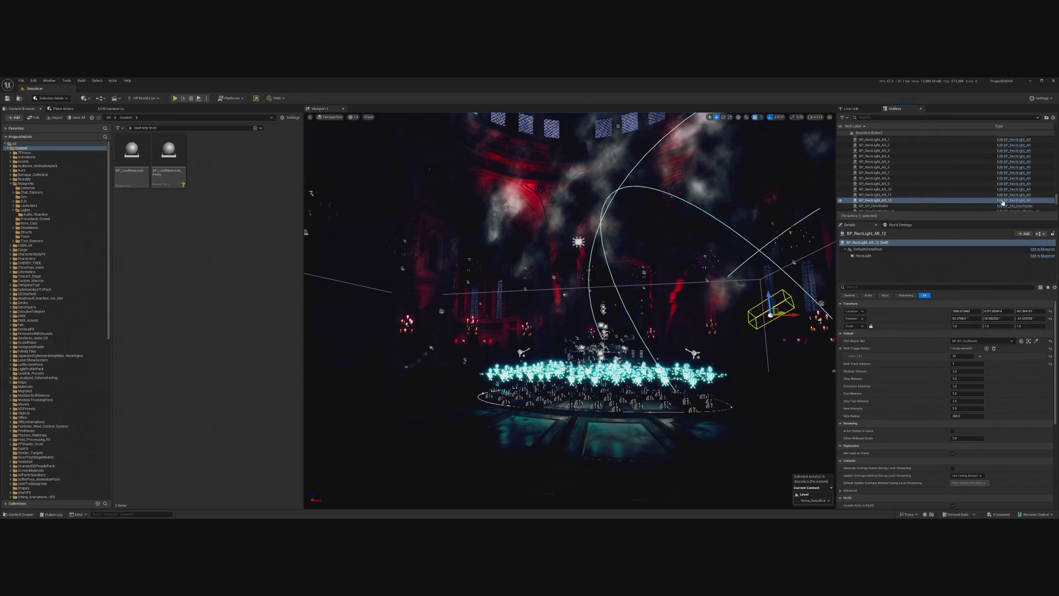
{"action": "left_click", "coordinate": [1003, 202]}
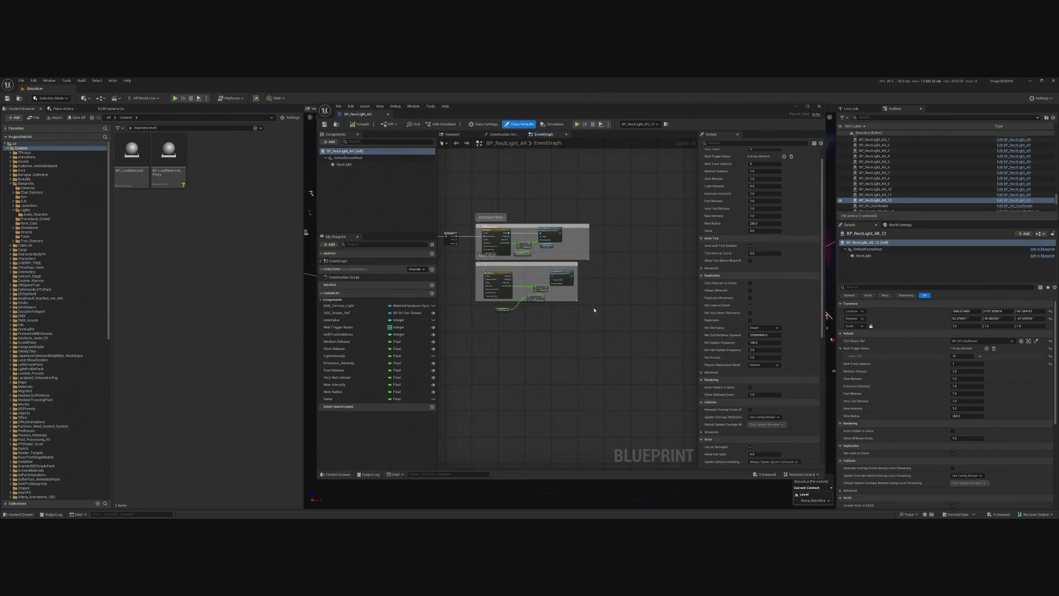
{"action": "scroll", "coordinate": [547, 289], "scroll_direction": "up", "scroll_amount": 9}
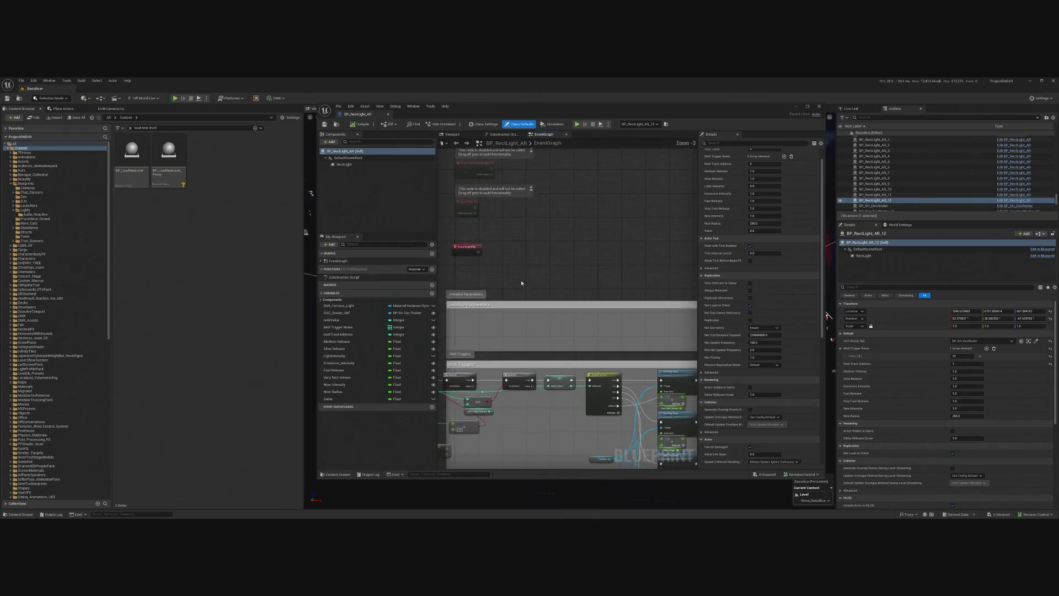
{"action": "right_click", "coordinate": [546, 289]}
{"action": "key", "text": "Escape"}
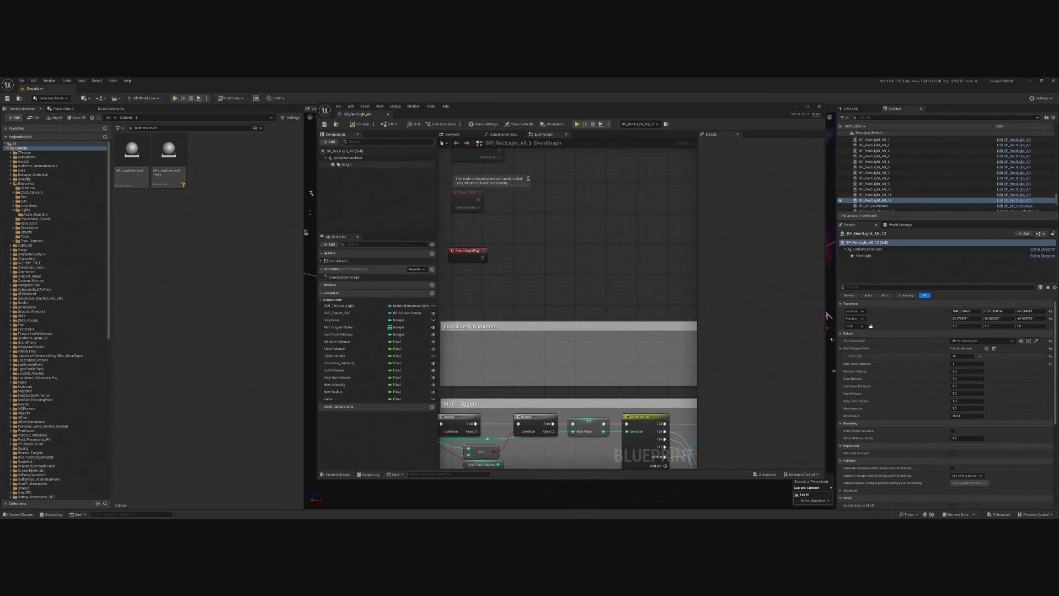
{"action": "mouse_move", "coordinate": [344, 164]}
{"action": "left_mouse_down"}
{"action": "mouse_move", "coordinate": [466, 275]}
{"action": "mouse_move", "coordinate": [455, 272]}
{"action": "mouse_move", "coordinate": [516, 276]}
{"action": "mouse_move", "coordinate": [524, 260]}
{"action": "left_mouse_up"}
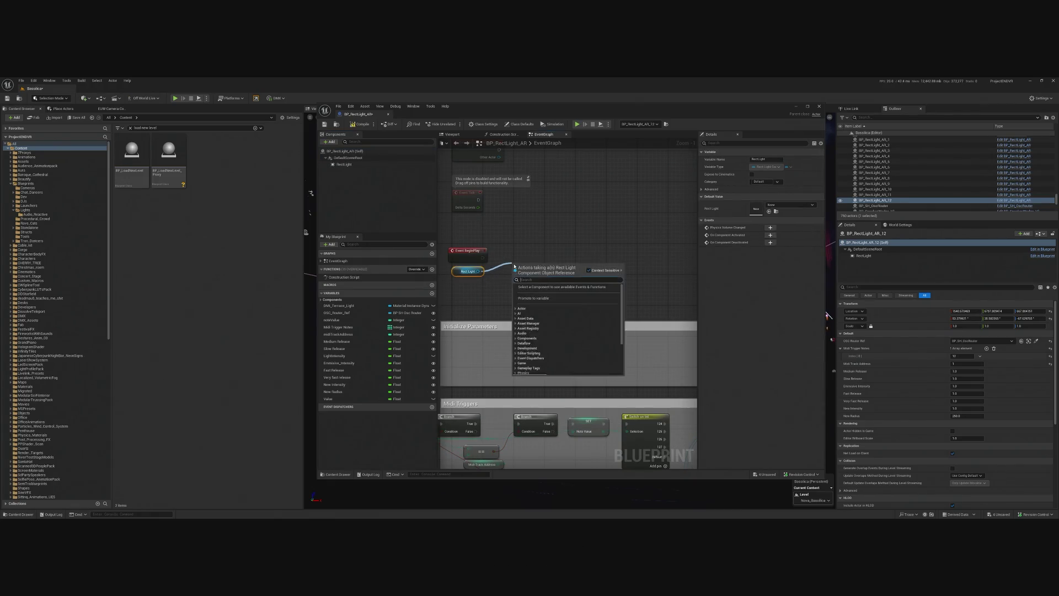
{"action": "type", "text": "get radius"}
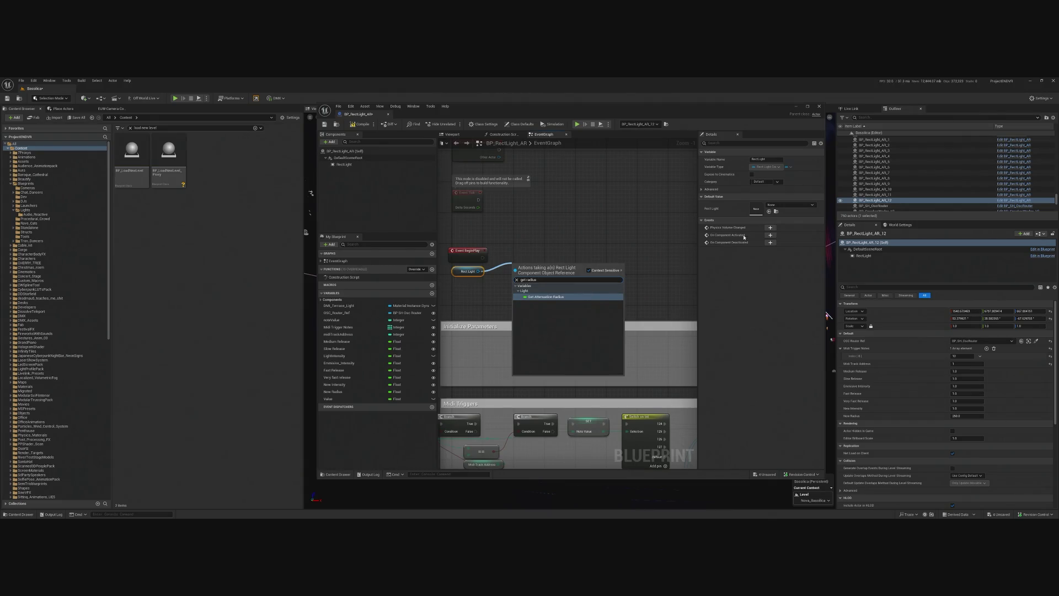
{"action": "left_click", "coordinate": [546, 296]}
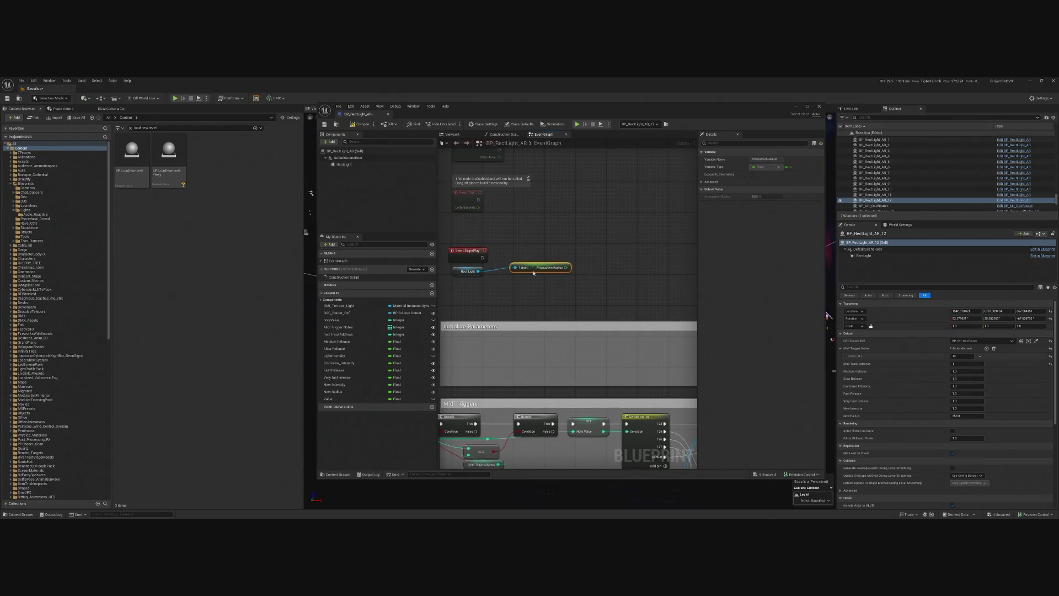
{"action": "mouse_move", "coordinate": [534, 273]}
{"action": "left_mouse_down"}
{"action": "mouse_move", "coordinate": [522, 265]}
{"action": "mouse_move", "coordinate": [574, 238]}
{"action": "mouse_move", "coordinate": [548, 238]}
{"action": "mouse_move", "coordinate": [493, 287]}
{"action": "mouse_move", "coordinate": [515, 270]}
{"action": "left_mouse_up"}
{"action": "left_click", "coordinate": [623, 235]}
{"action": "scroll", "coordinate": [490, 283], "scroll_direction": "down", "scroll_amount": 1}
{"action": "mouse_move", "coordinate": [332, 392]}
{"action": "left_mouse_down"}
{"action": "mouse_move", "coordinate": [531, 270]}
{"action": "mouse_move", "coordinate": [527, 257]}
{"action": "mouse_move", "coordinate": [521, 265]}
{"action": "left_mouse_up"}
{"action": "left_click", "coordinate": [539, 276]}
{"action": "scroll", "coordinate": [516, 271], "scroll_direction": "up", "scroll_amount": 2}
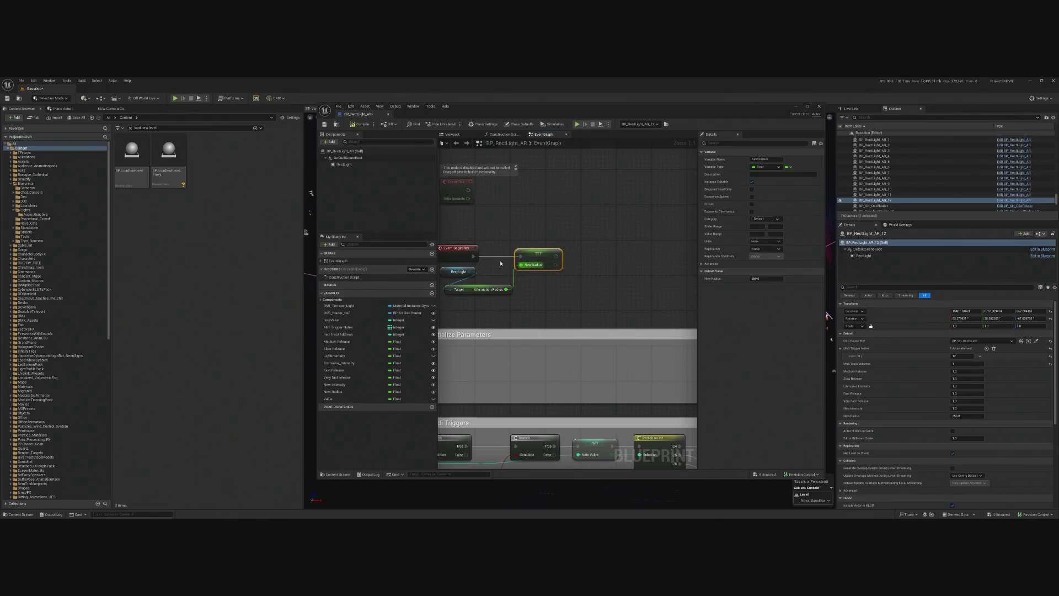
{"action": "left_click", "coordinate": [361, 124]}
{"action": "scroll", "coordinate": [649, 331], "scroll_direction": "down", "scroll_amount": 5}
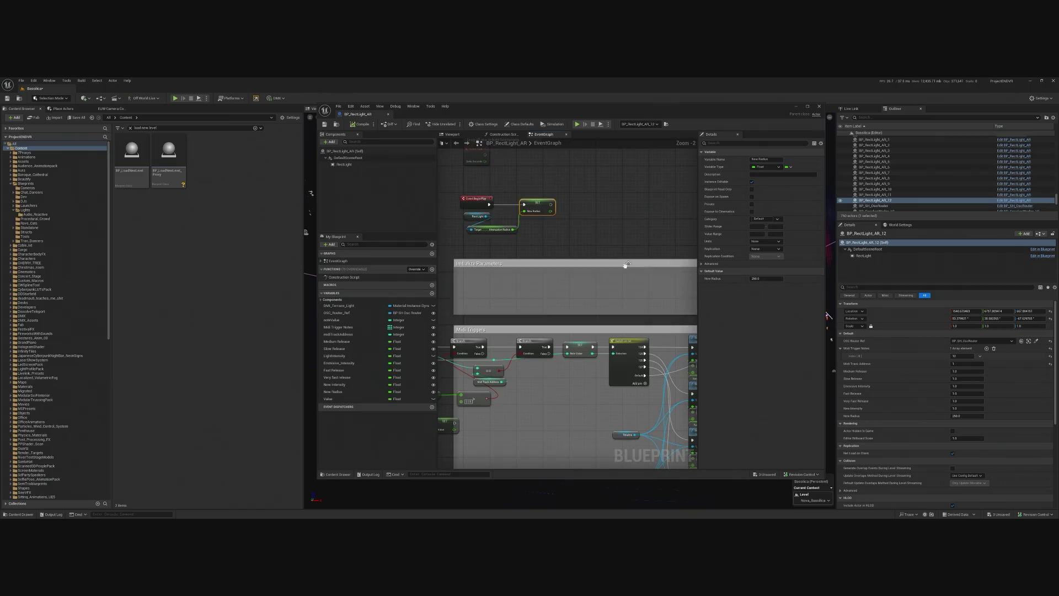
{"action": "left_click_drag", "start_coordinate": [622, 446], "coordinate": [634, 350]}
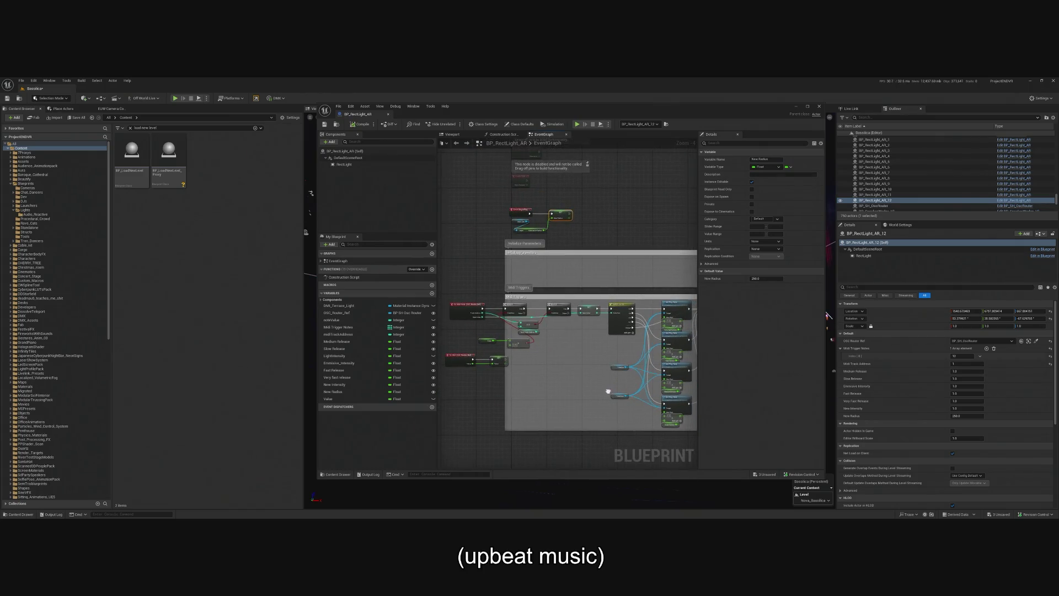
{"action": "mouse_move", "coordinate": [609, 392]}
{"action": "left_mouse_down"}
{"action": "mouse_move", "coordinate": [504, 350]}
{"action": "mouse_move", "coordinate": [386, 367]}
{"action": "left_mouse_up"}
{"action": "mouse_move", "coordinate": [546, 315]}
{"action": "left_mouse_down"}
{"action": "mouse_move", "coordinate": [601, 306]}
{"action": "mouse_move", "coordinate": [692, 330]}
{"action": "left_mouse_up"}
{"action": "scroll", "coordinate": [504, 214], "scroll_direction": "up", "scroll_amount": 3}
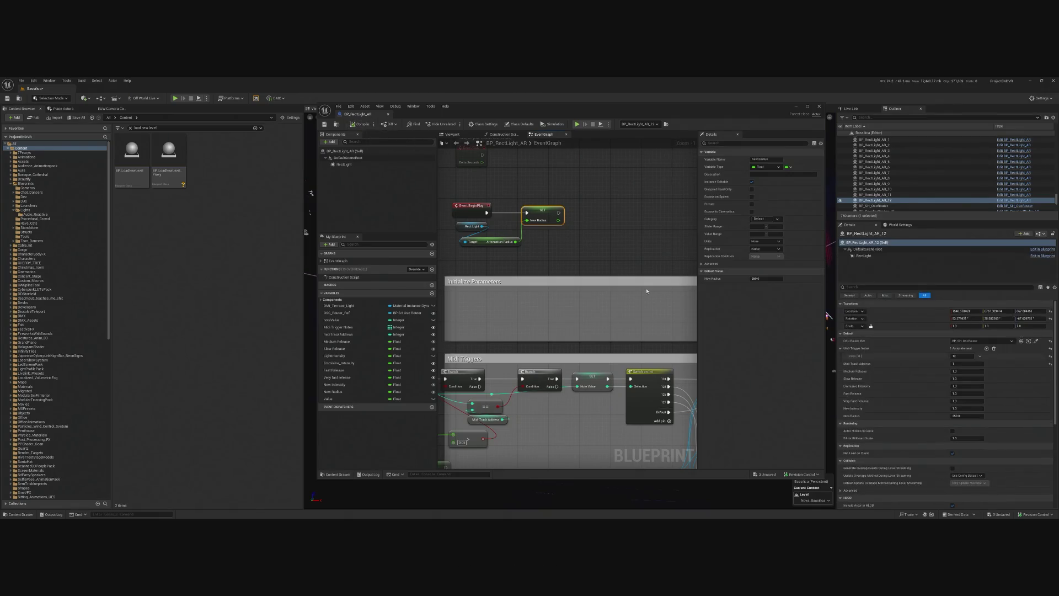
{"action": "scroll", "coordinate": [638, 267], "scroll_direction": "down", "scroll_amount": 2}
{"action": "mouse_move", "coordinate": [608, 357]}
{"action": "left_mouse_down"}
{"action": "mouse_move", "coordinate": [594, 345]}
{"action": "mouse_move", "coordinate": [650, 343]}
{"action": "left_mouse_up"}
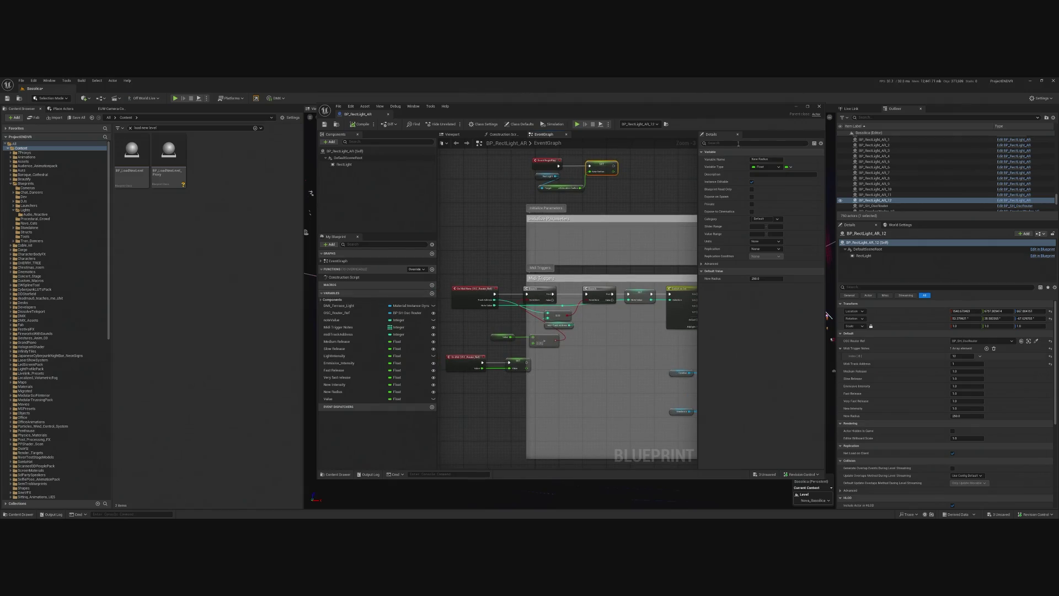
{"action": "left_click", "coordinate": [820, 106]}
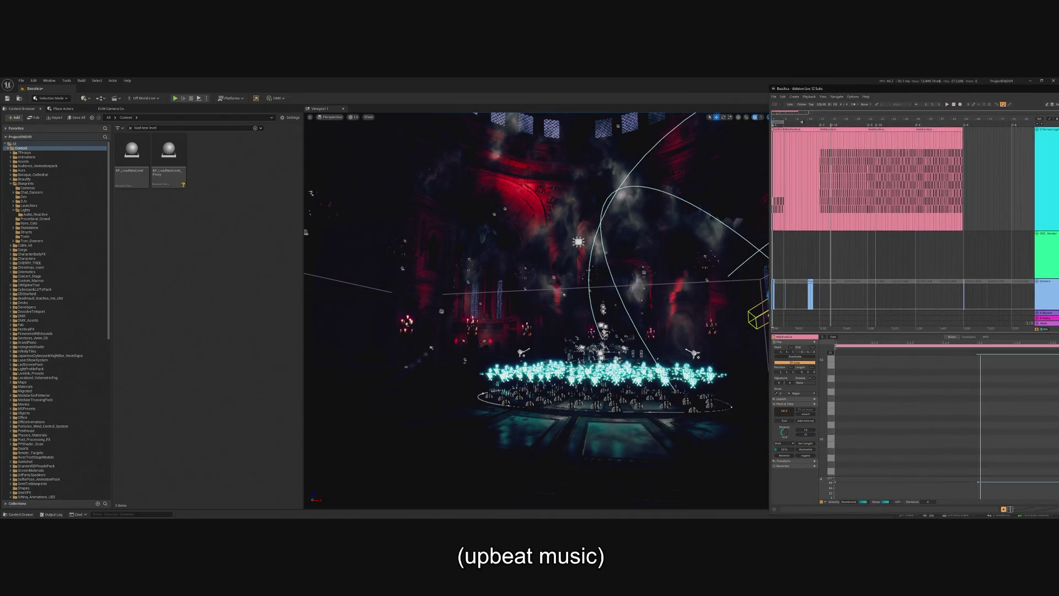
{"action": "scroll", "coordinate": [781, 153], "scroll_direction": "up", "scroll_amount": 5}
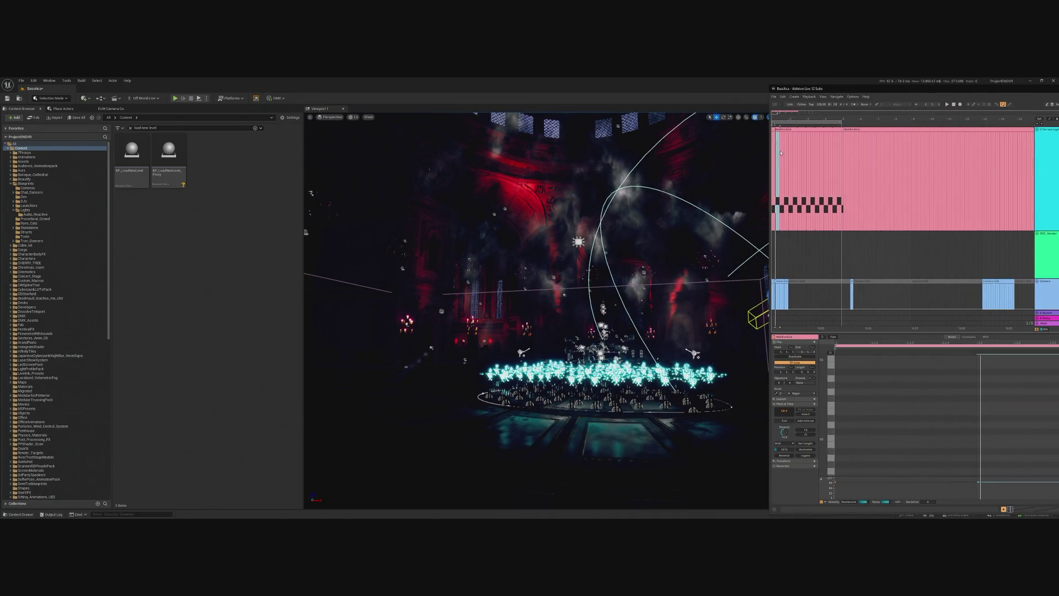
{"action": "left_click", "coordinate": [801, 131]}
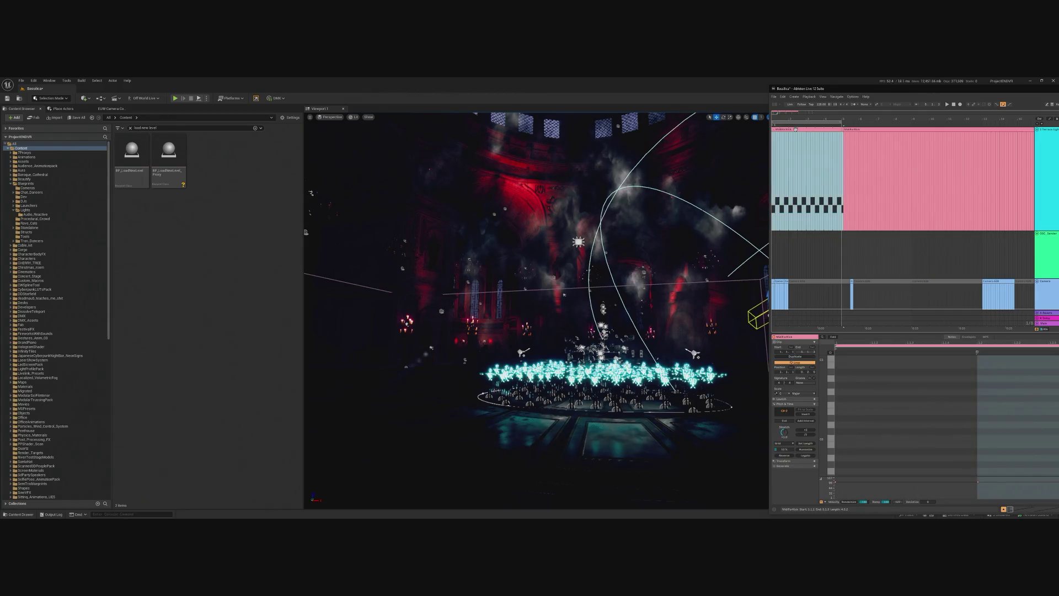
{"action": "right_click", "coordinate": [796, 132]}
{"action": "key", "text": "Escape"}
{"action": "right_click", "coordinate": [805, 124]}
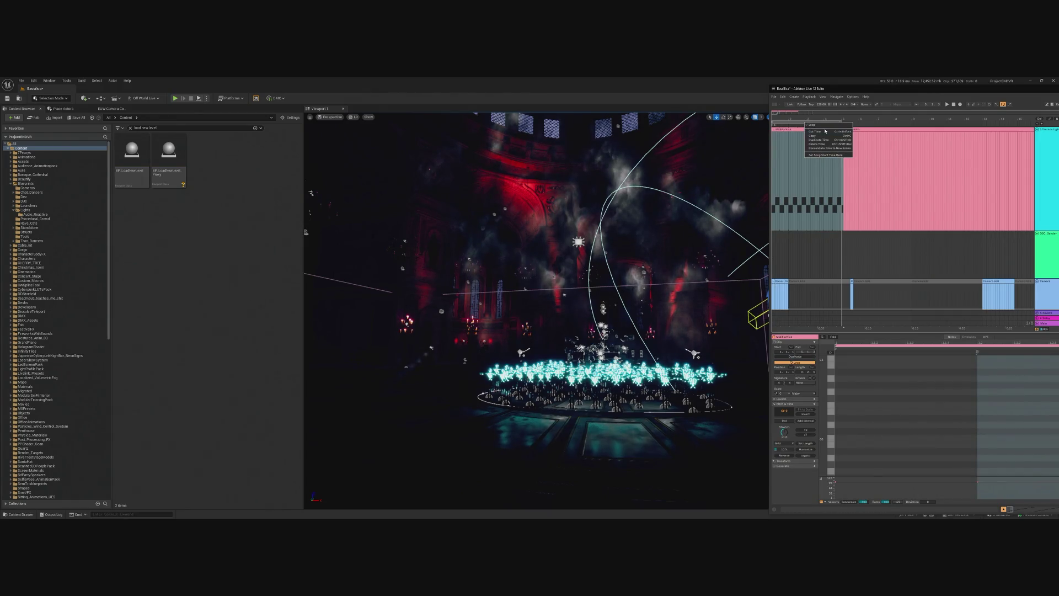
{"action": "left_click", "coordinate": [813, 125]}
{"action": "right_click", "coordinate": [808, 124]}
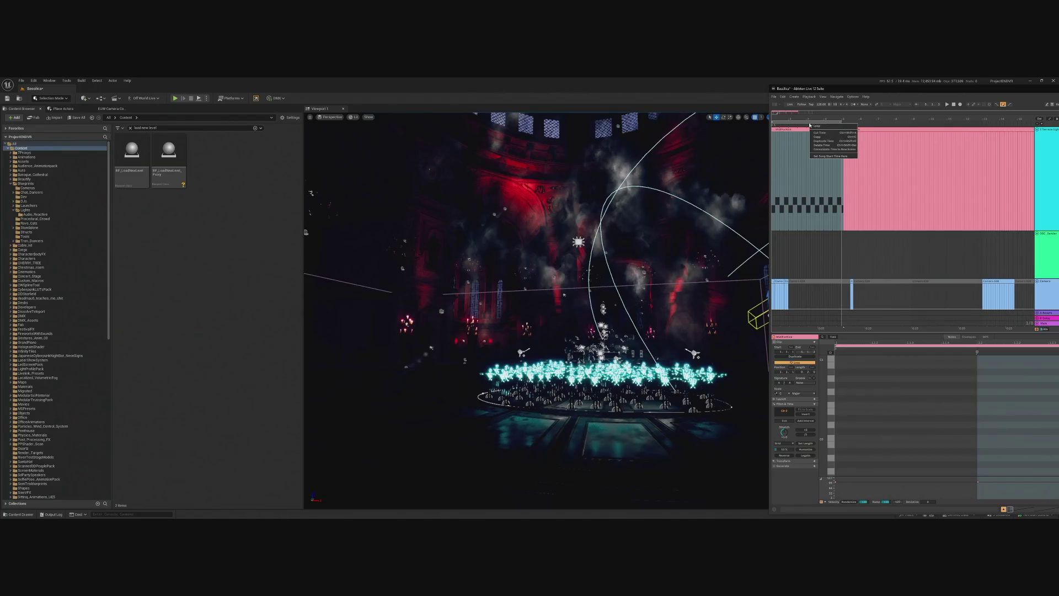
{"action": "left_click", "coordinate": [815, 126]}
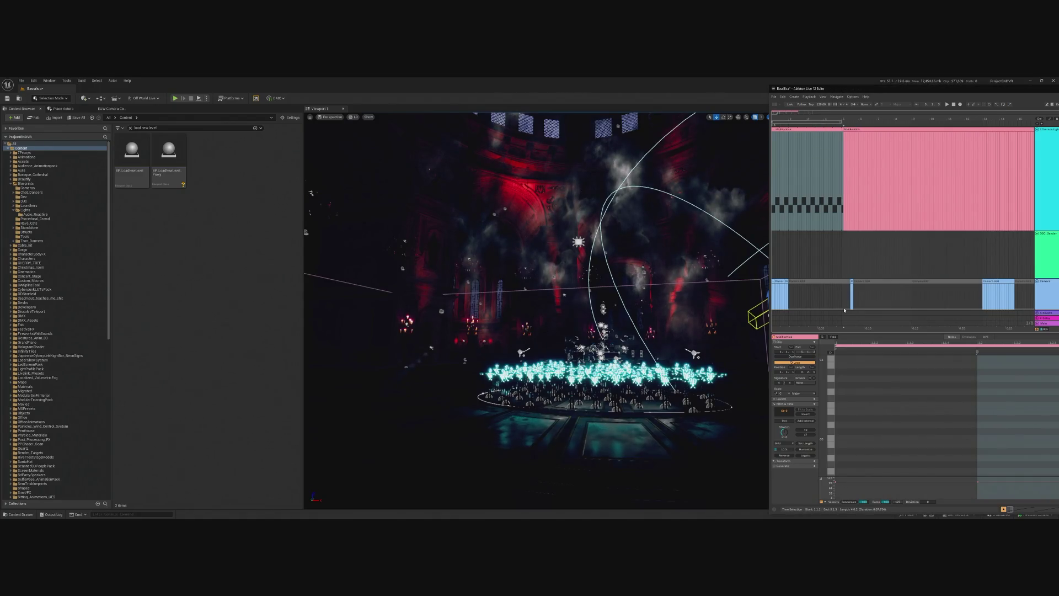
{"action": "left_click", "coordinate": [807, 135]}
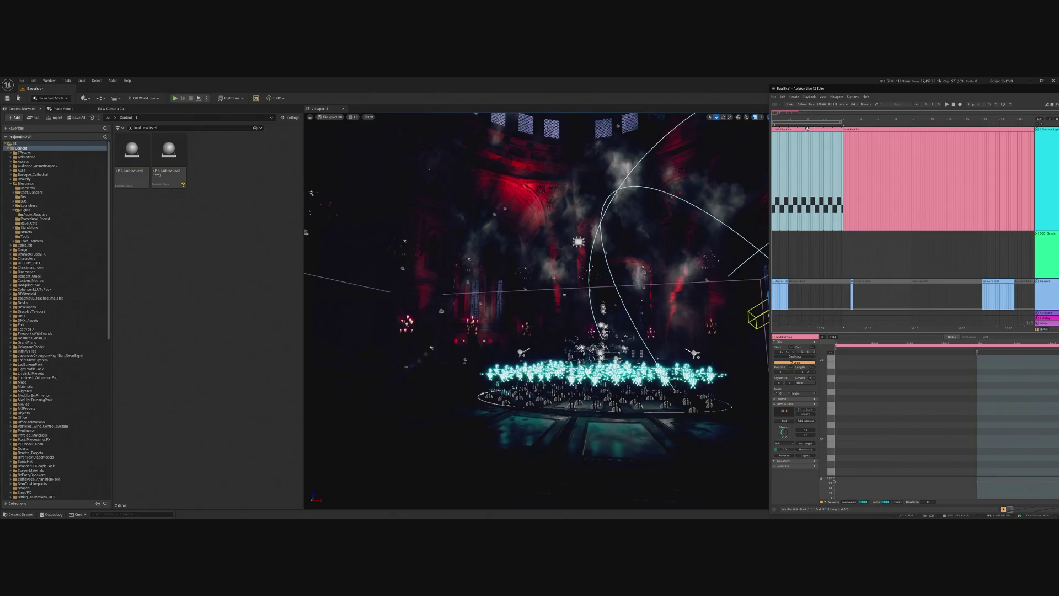
{"action": "left_click_drag", "start_coordinate": [831, 380], "coordinate": [827, 392]}
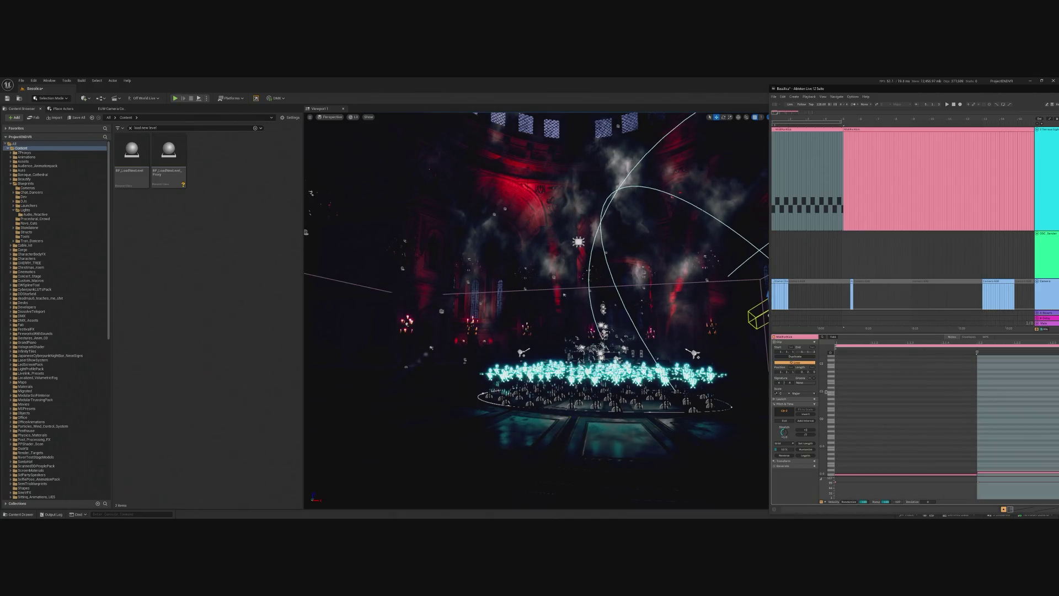
{"action": "right_click", "coordinate": [807, 134]}
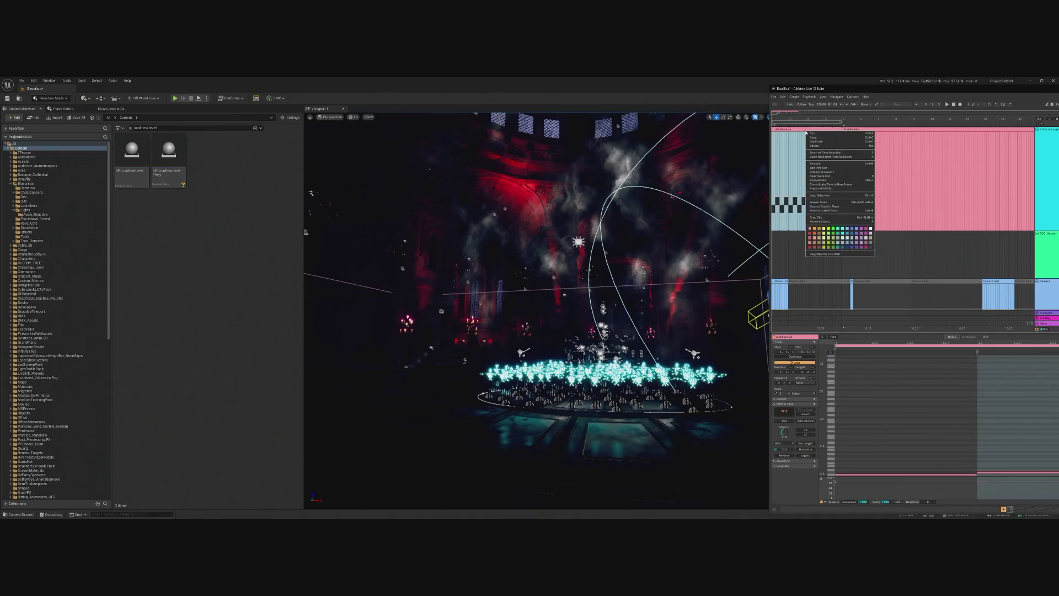
{"action": "left_click", "coordinate": [828, 180]}
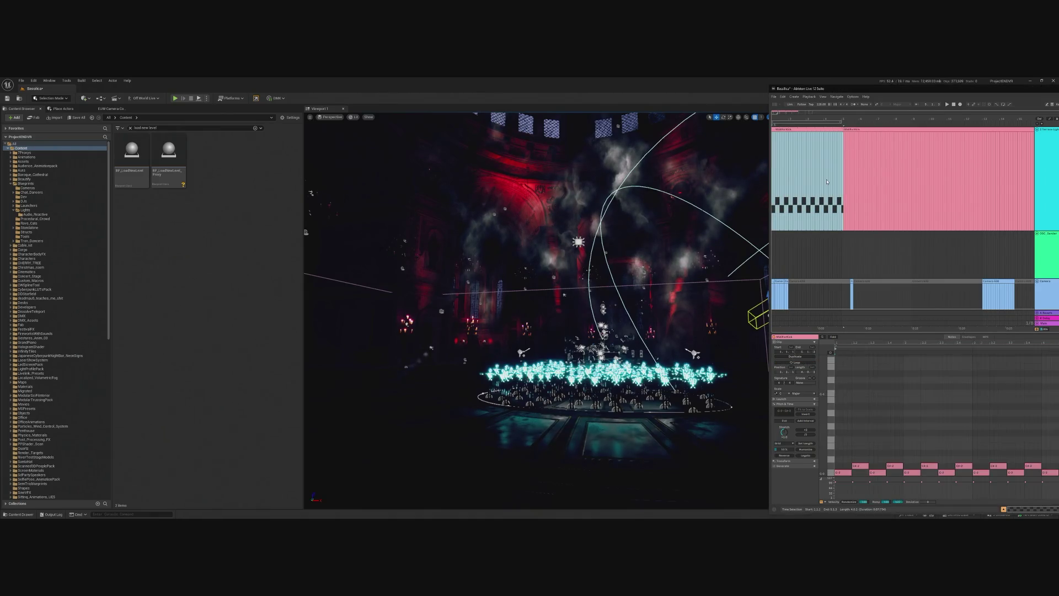
{"action": "left_click_drag", "start_coordinate": [870, 428], "coordinate": [1056, 429]}
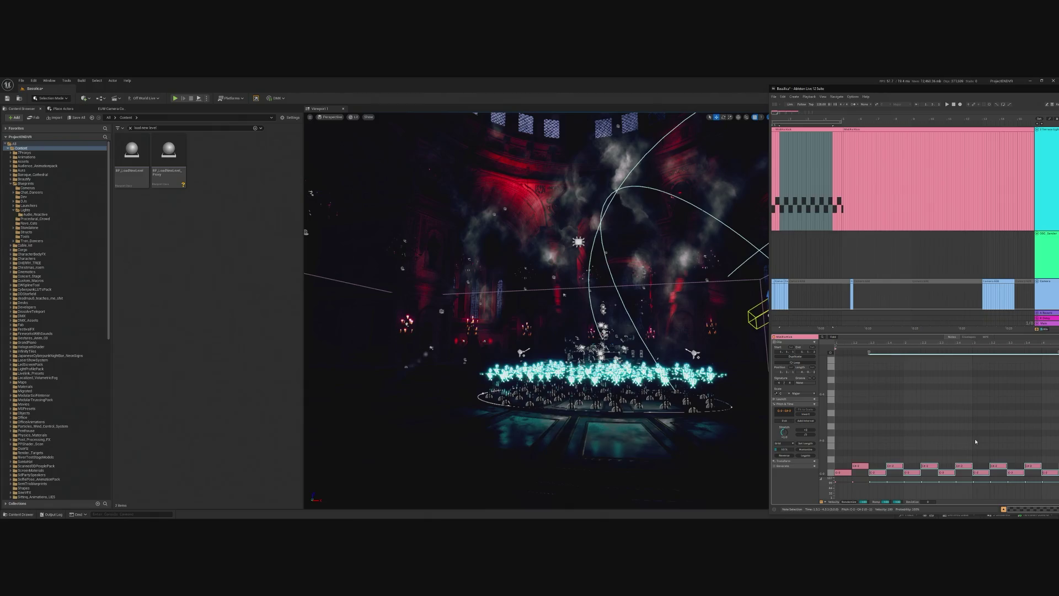
{"action": "key", "text": "Delete"}
{"action": "left_click_drag", "start_coordinate": [844, 445], "coordinate": [861, 486]}
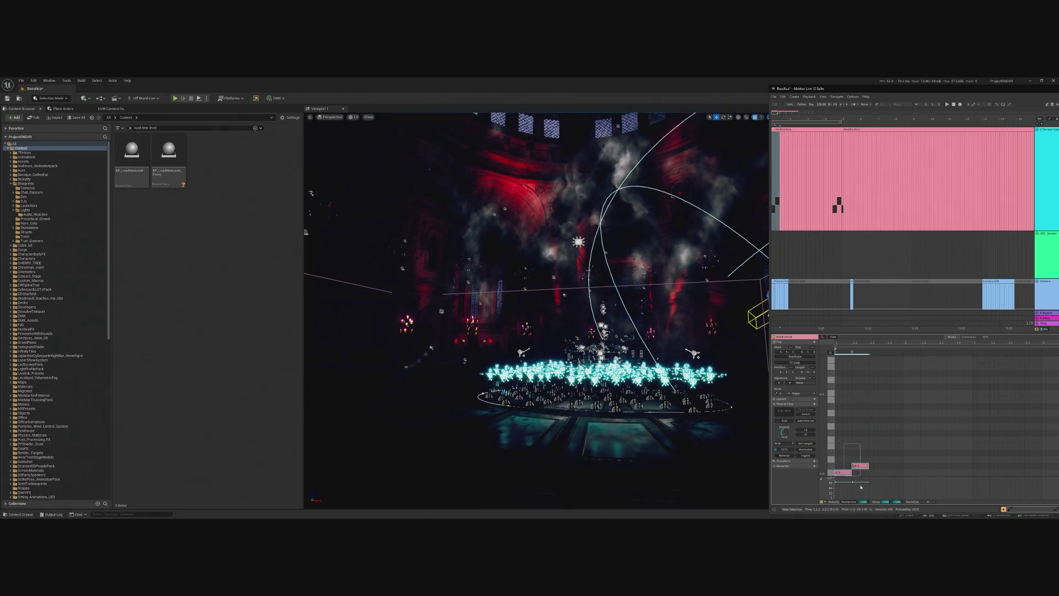
{"action": "key", "text": "ctrl+d"}
{"action": "key", "text": "ctrl+d"}
{"action": "key", "text": "ctrl+d"}
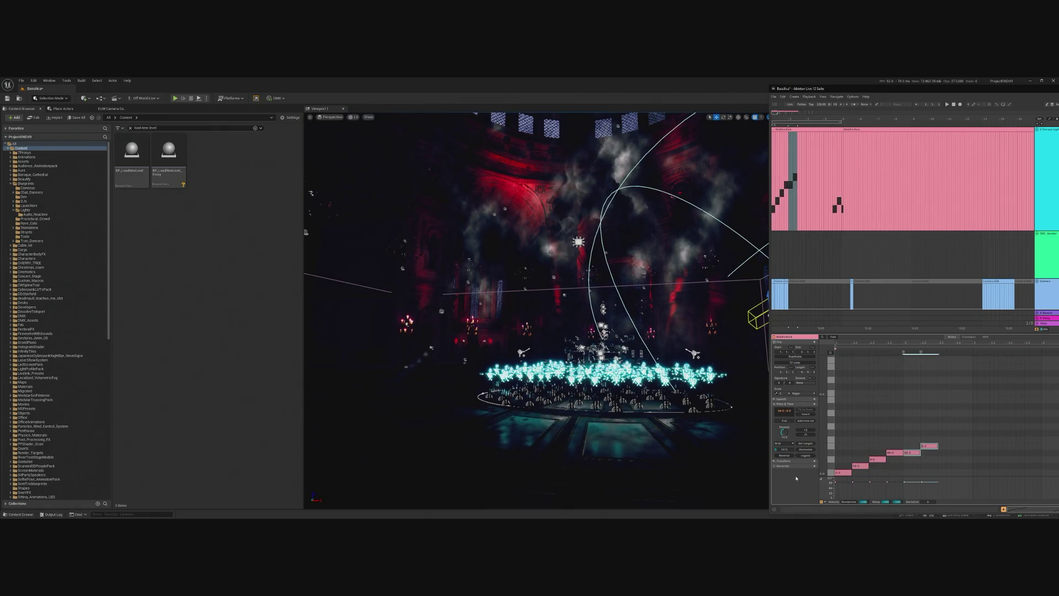
{"action": "key", "text": "ctrl+d"}
{"action": "key", "text": "ctrl+d"}
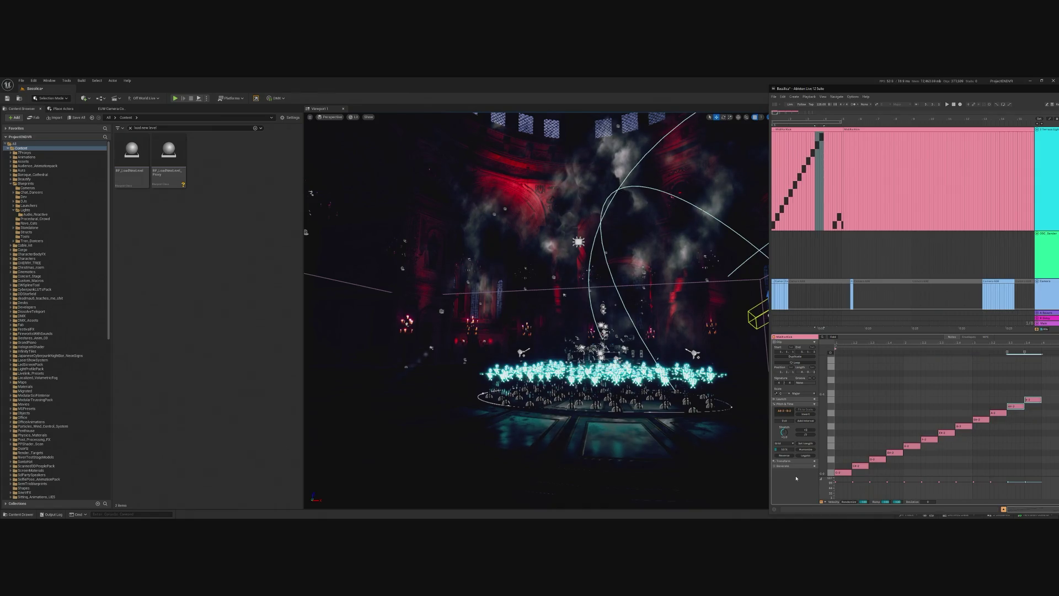
{"action": "left_click", "coordinate": [173, 104]}
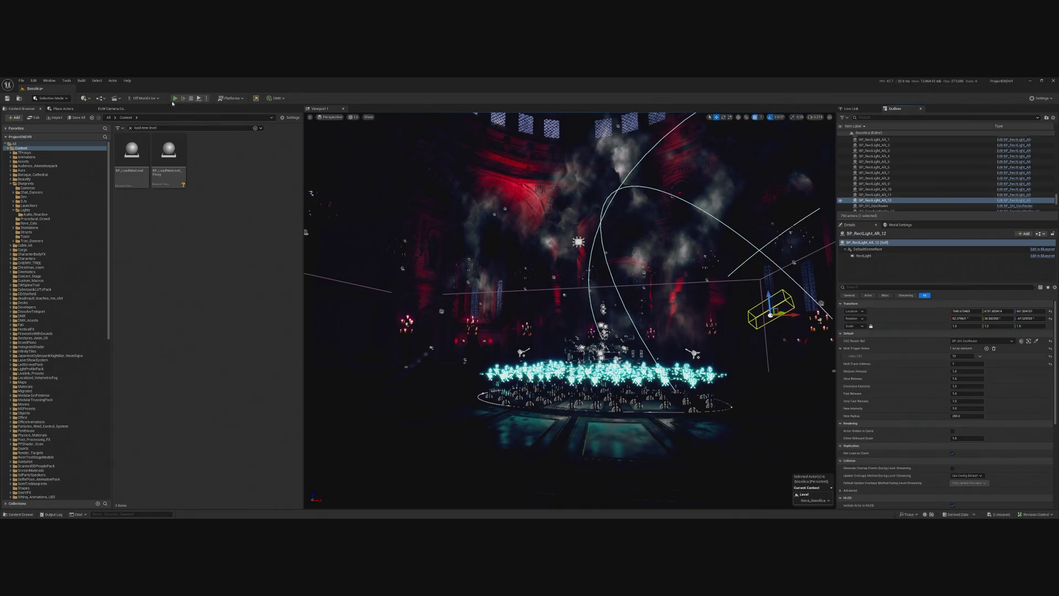
{"action": "key", "text": "alt+p"}
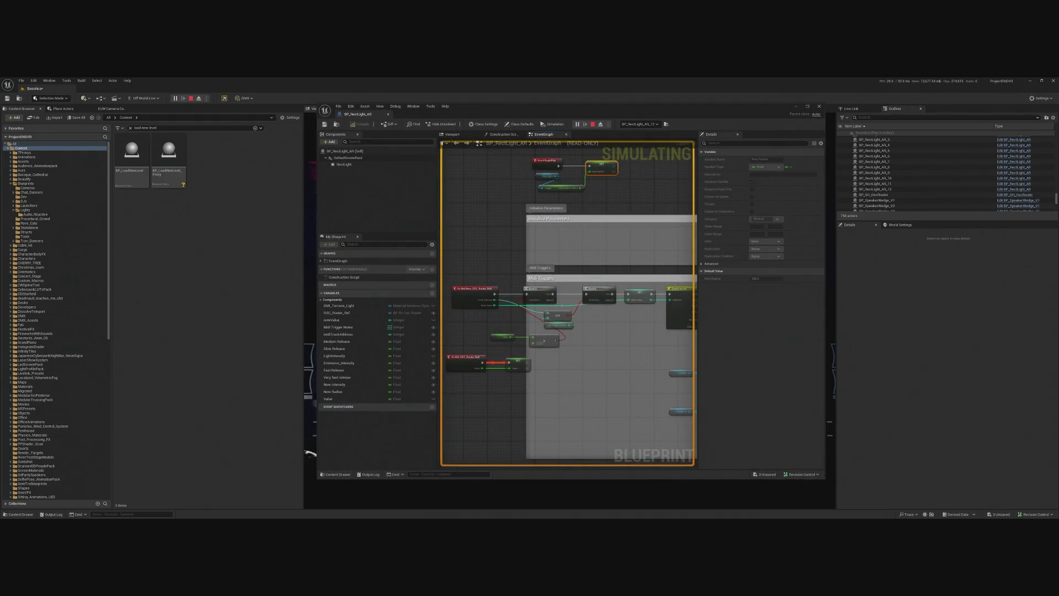
{"action": "left_click", "coordinate": [819, 105]}
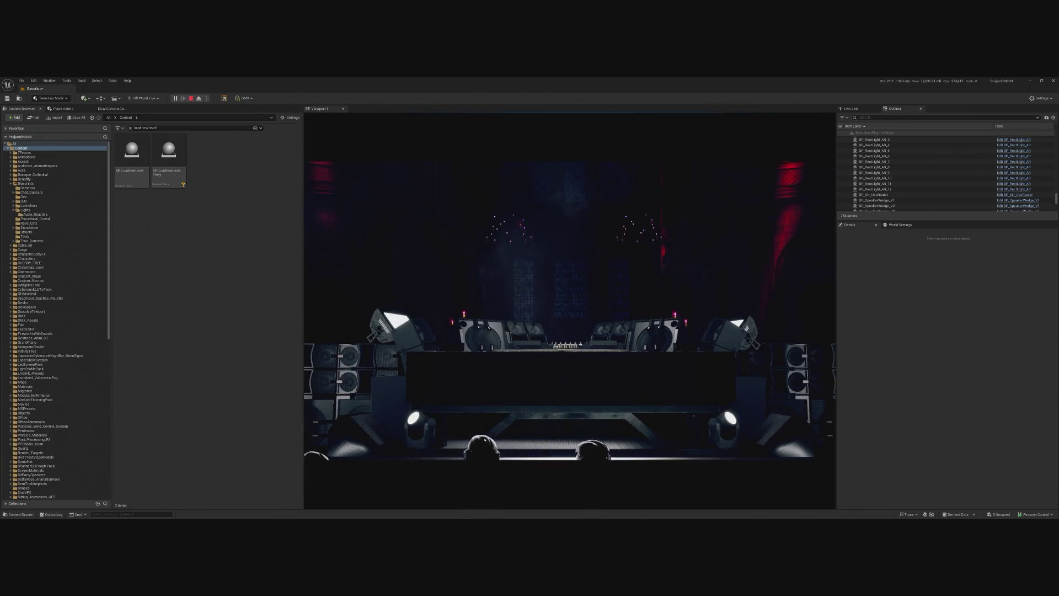
{"action": "key", "text": "alt+Tab"}
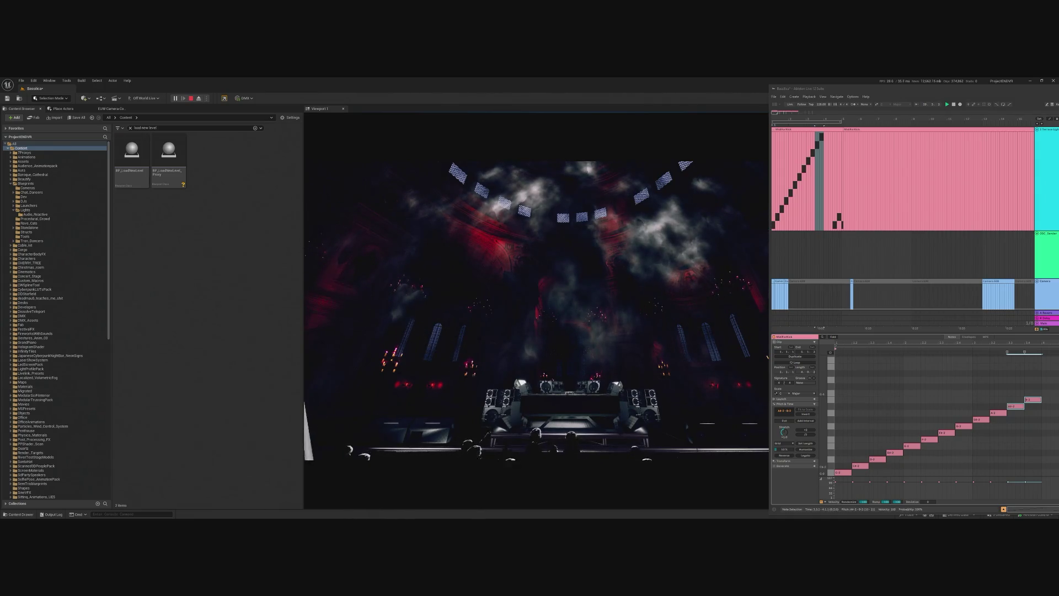
{"action": "left_click", "coordinate": [789, 139]}
{"action": "left_click", "coordinate": [792, 134]}
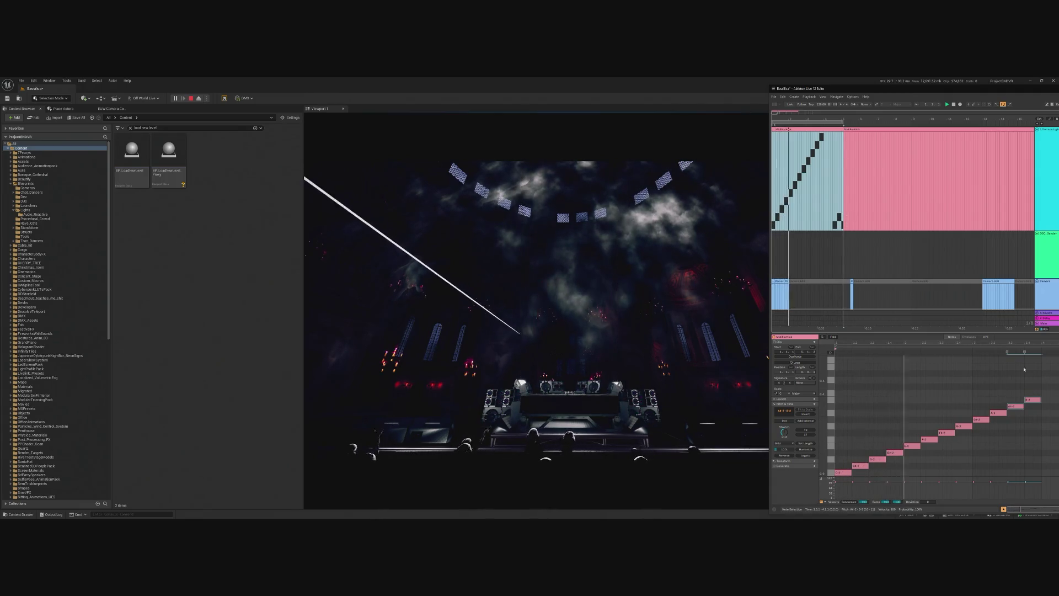
{"action": "left_click_drag", "start_coordinate": [933, 84], "coordinate": [845, 77]}
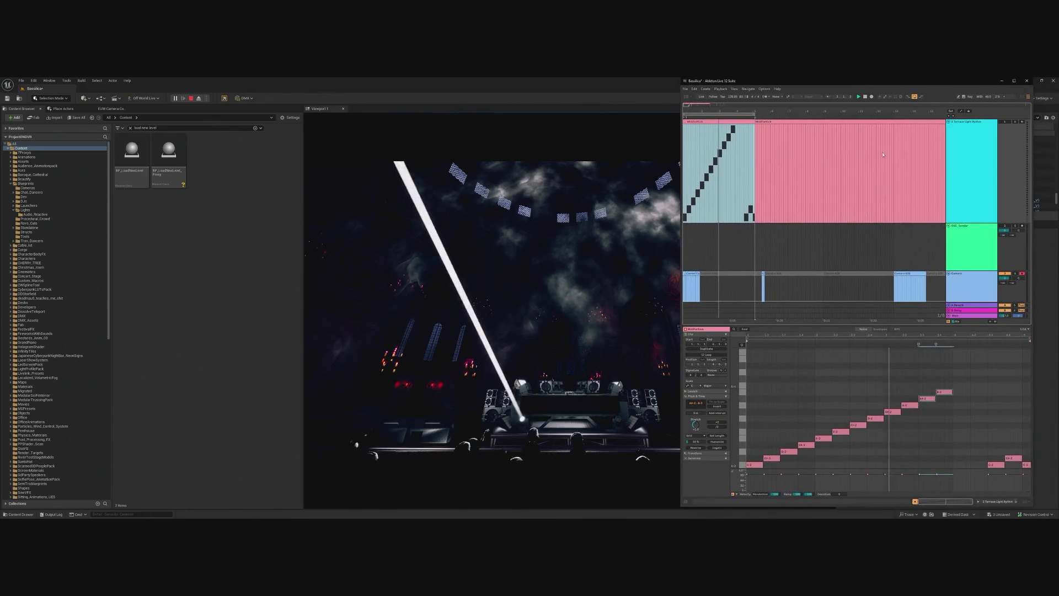
{"action": "left_click", "coordinate": [952, 392]}
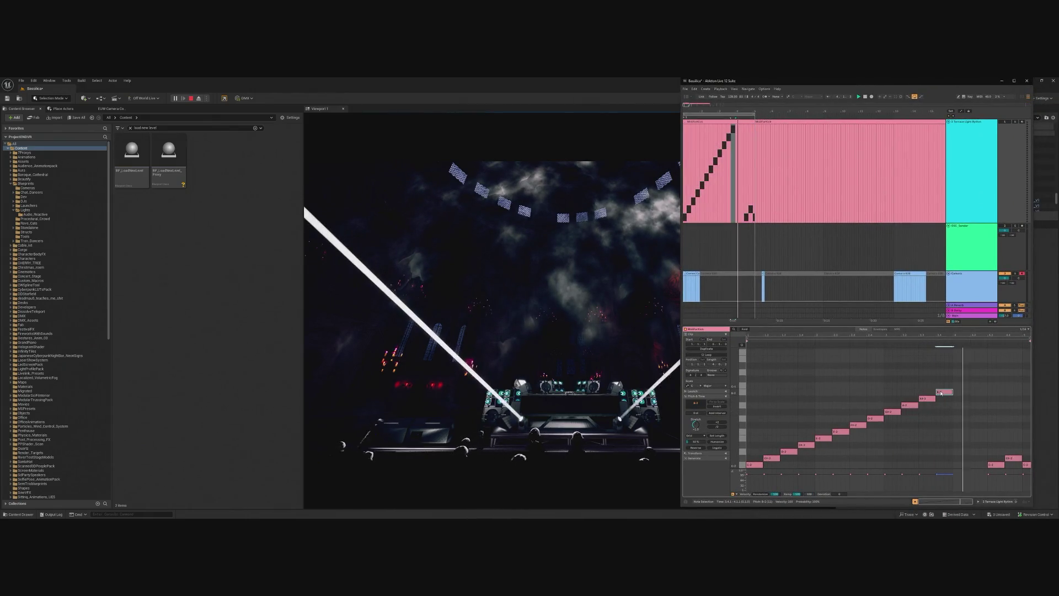
{"action": "key", "text": "ctrl+d"}
{"action": "key", "text": "Up"}
{"action": "key", "text": "ctrl+d"}
{"action": "key", "text": "Up"}
{"action": "key", "text": "ctrl+d"}
{"action": "key", "text": "Up"}
{"action": "key", "text": "ctrl+d"}
{"action": "key", "text": "Up"}
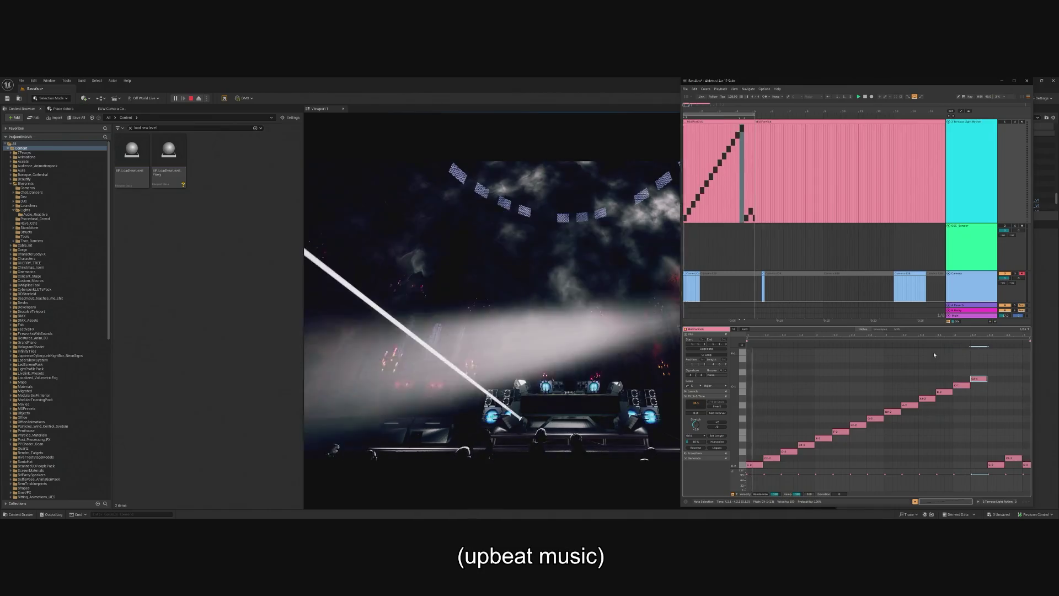
{"action": "left_click_drag", "start_coordinate": [985, 453], "coordinate": [1029, 469]}
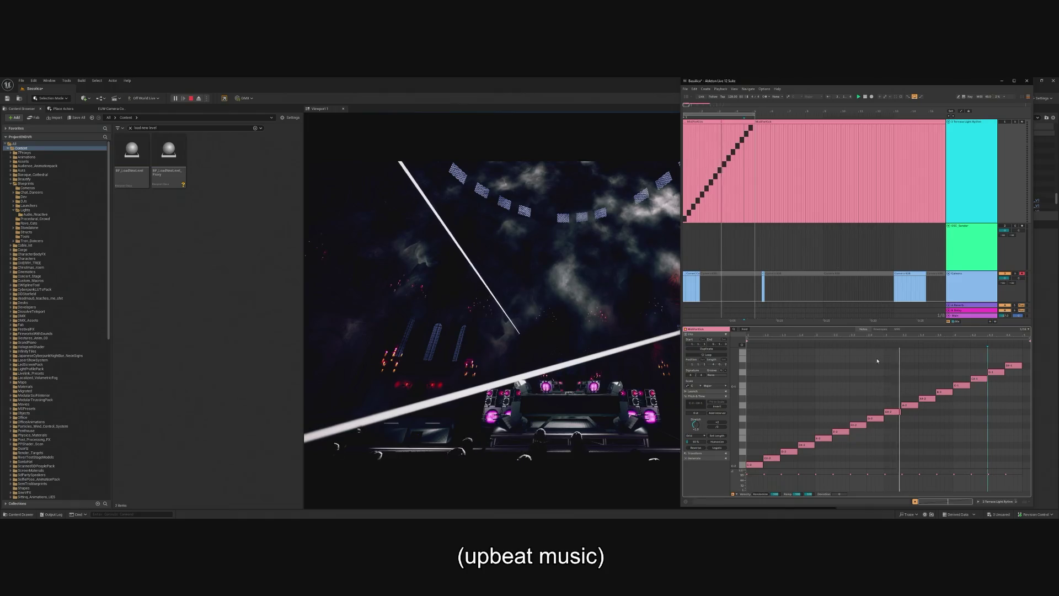
{"action": "left_click_drag", "start_coordinate": [761, 83], "coordinate": [609, 111]}
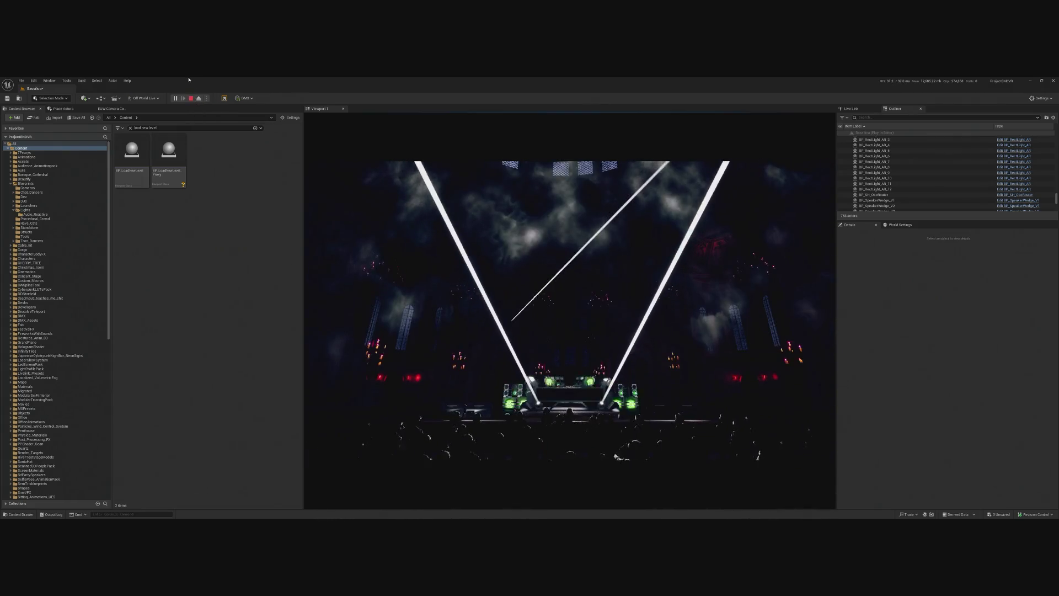
{"action": "key", "text": "Escape"}
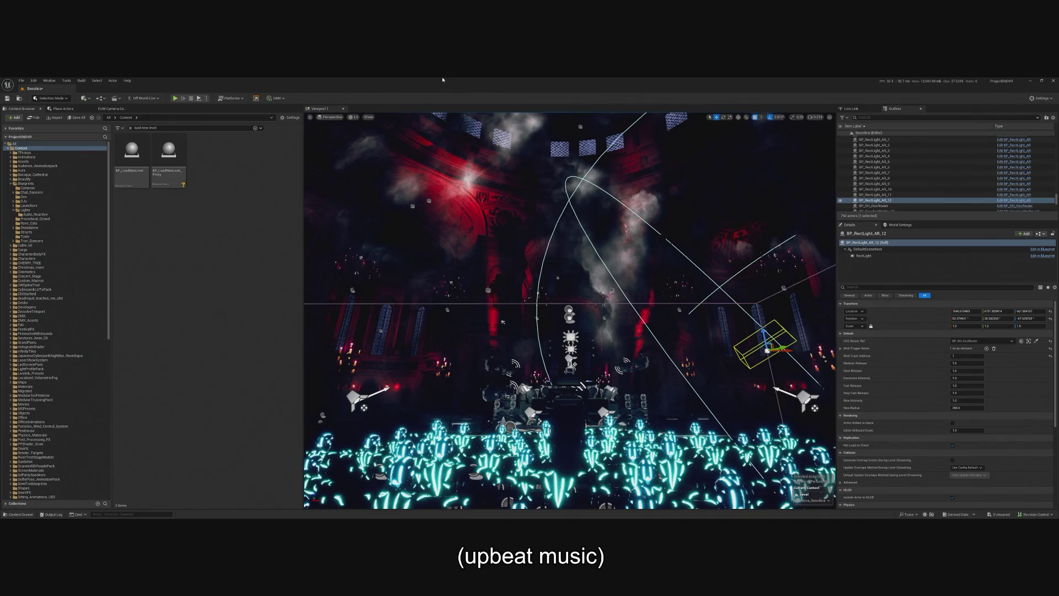
{"action": "left_click", "coordinate": [430, 200]}
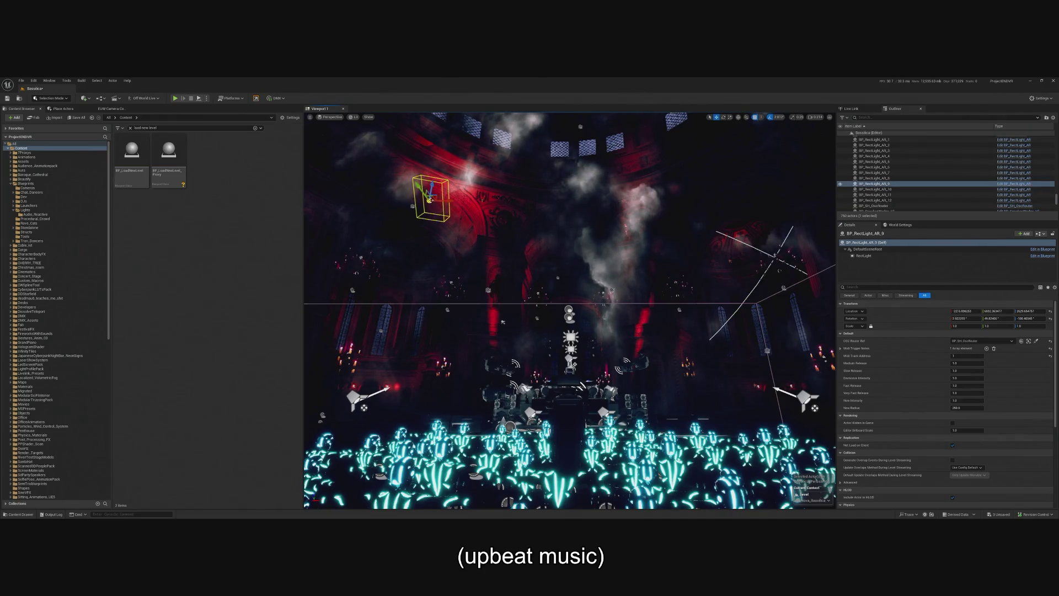
{"action": "left_click", "coordinate": [841, 348]}
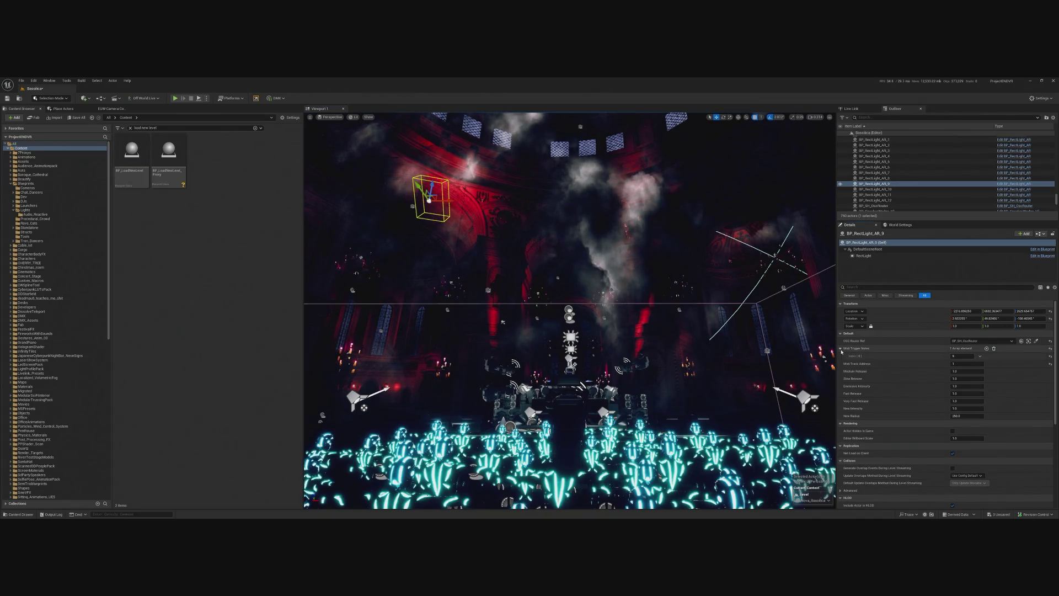
{"action": "left_click", "coordinate": [841, 349]}
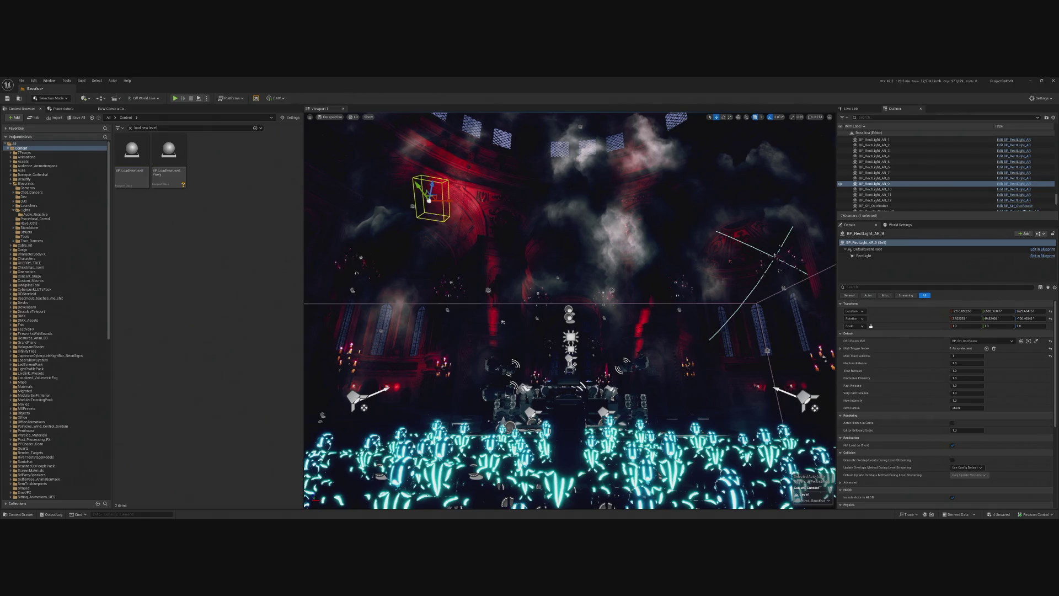
{"action": "key", "text": "alt+p"}
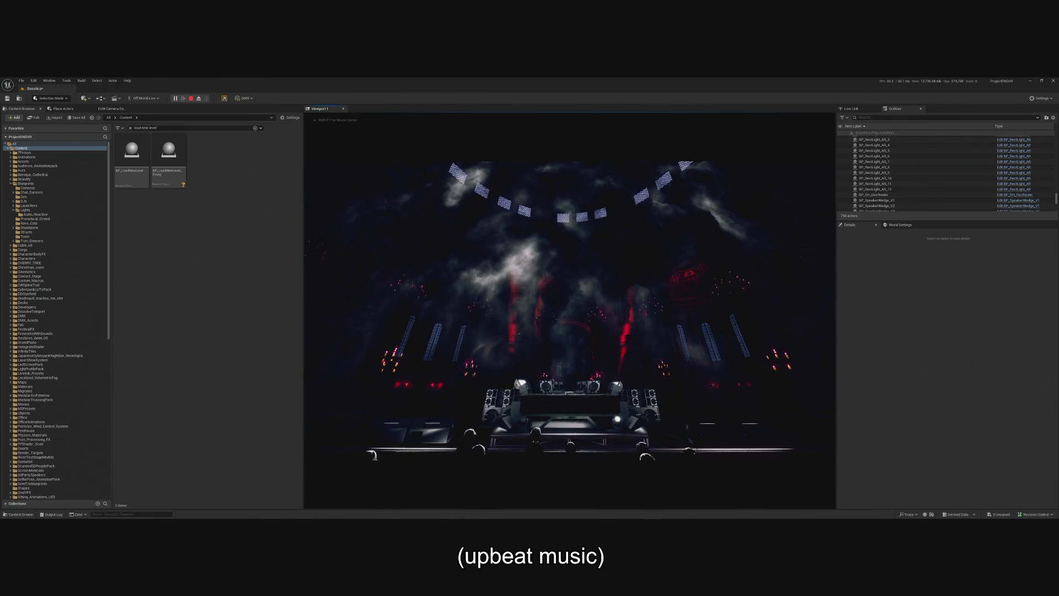
{"action": "key", "text": "shift+F1"}
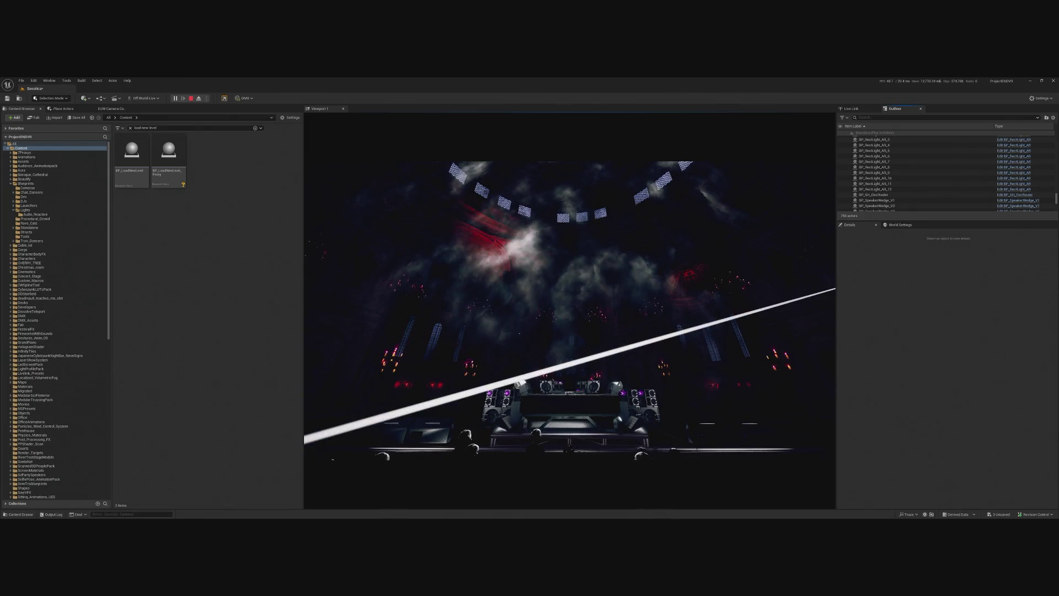
{"action": "left_click", "coordinate": [705, 350]}
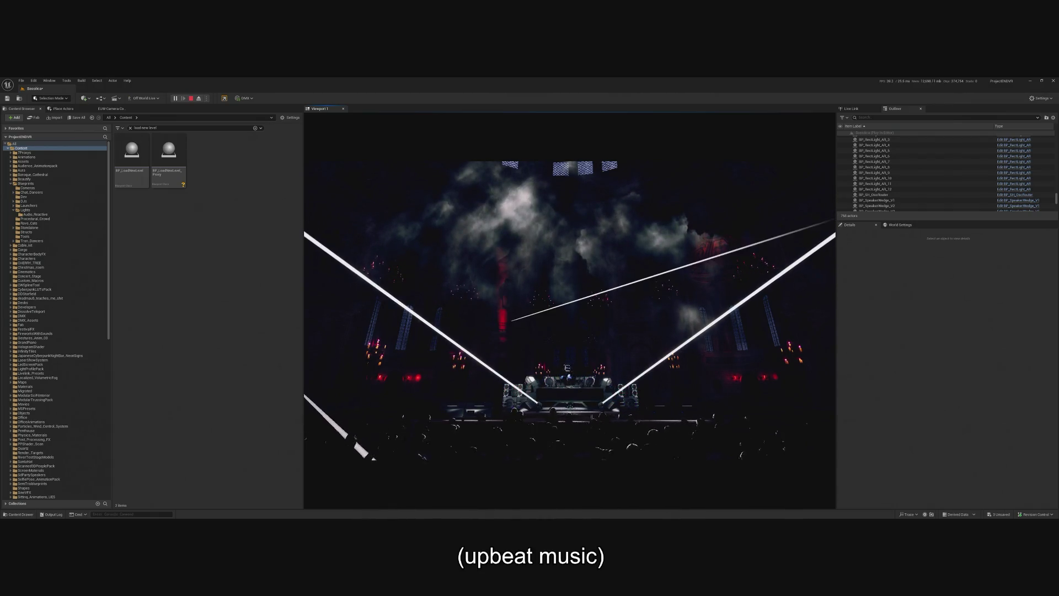
{"action": "key", "text": "shift+F1"}
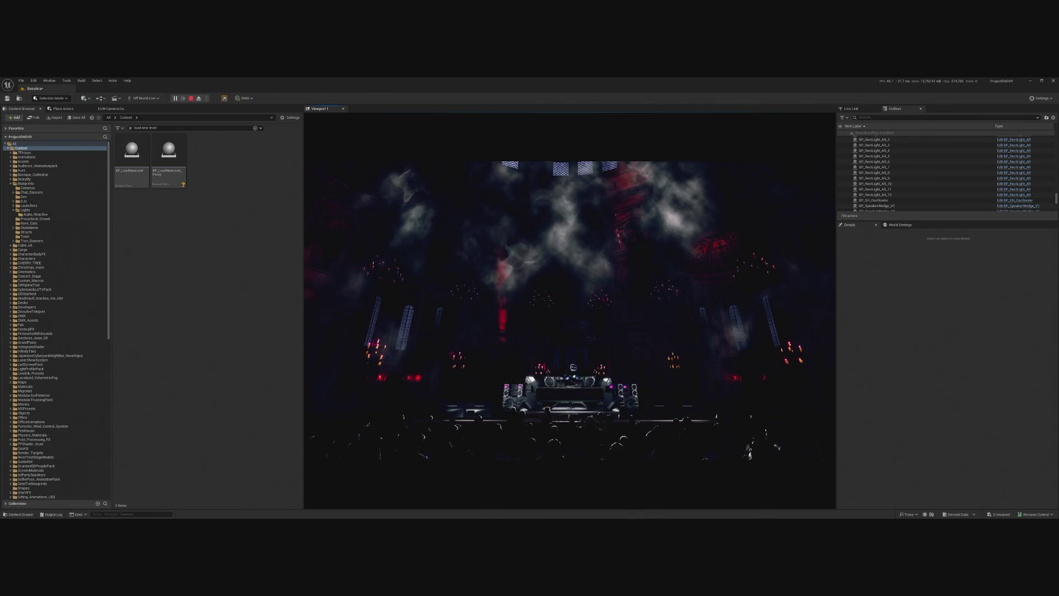
{"action": "key", "text": "alt+Tab"}
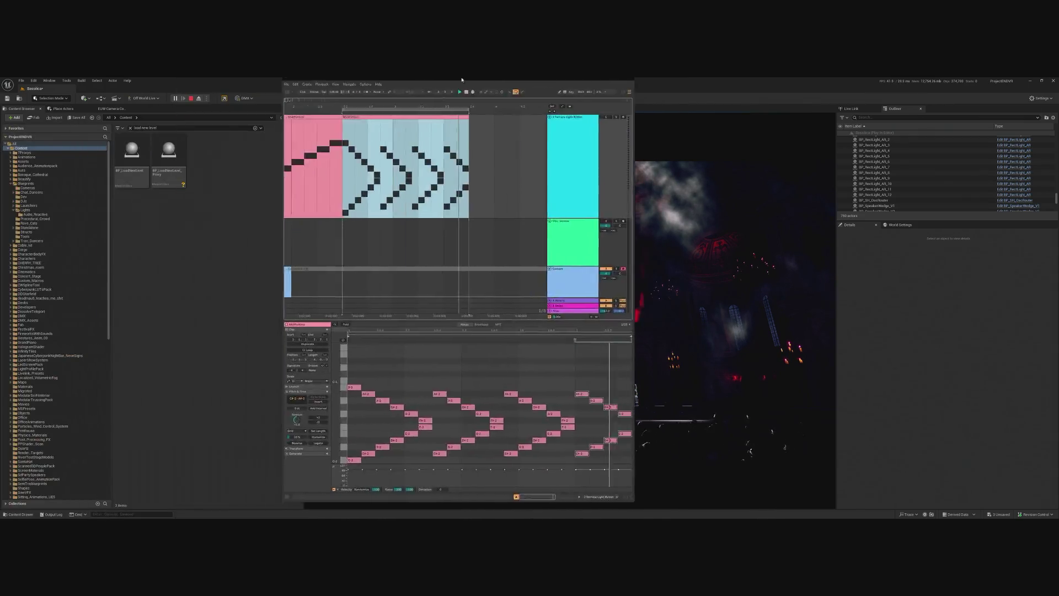
{"action": "left_click_drag", "start_coordinate": [448, 82], "coordinate": [872, 82]}
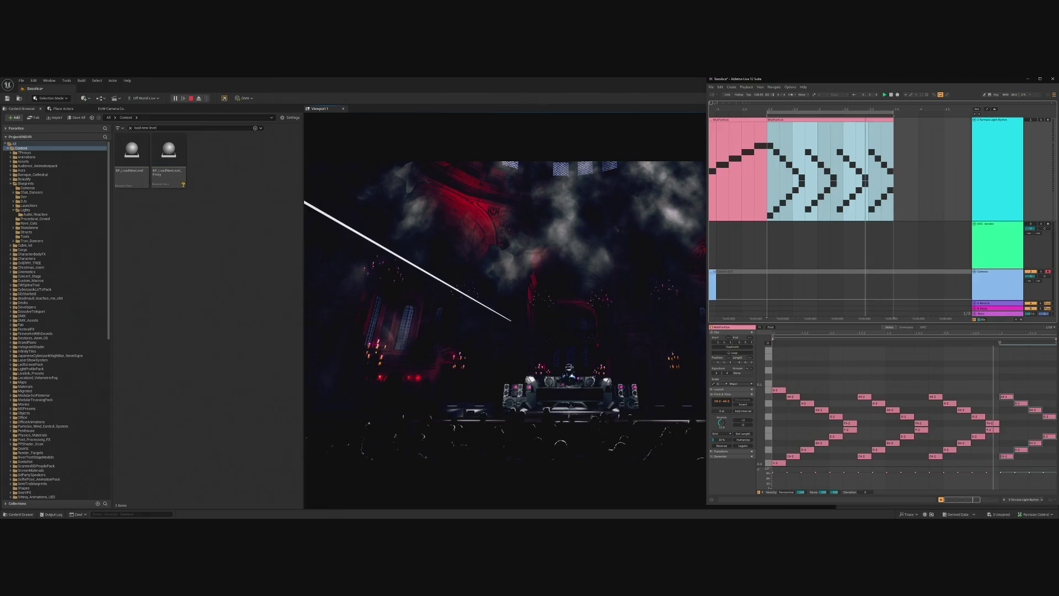
{"action": "key", "text": "alt+Tab"}
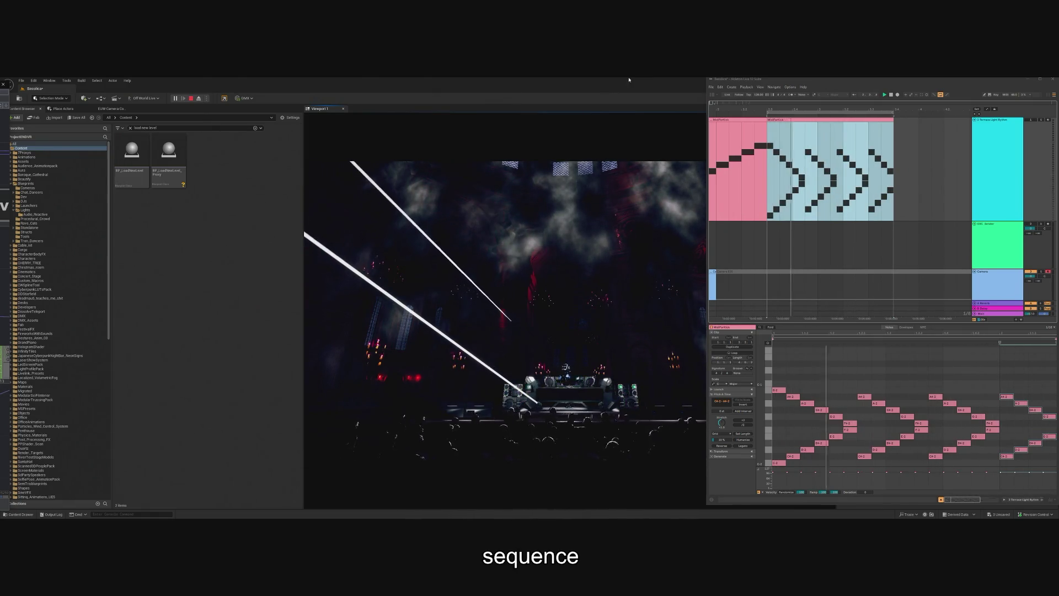
{"action": "mouse_move", "coordinate": [704, 82]}
{"action": "left_mouse_down"}
{"action": "mouse_move", "coordinate": [839, 82]}
{"action": "mouse_move", "coordinate": [803, 82]}
{"action": "left_mouse_up"}
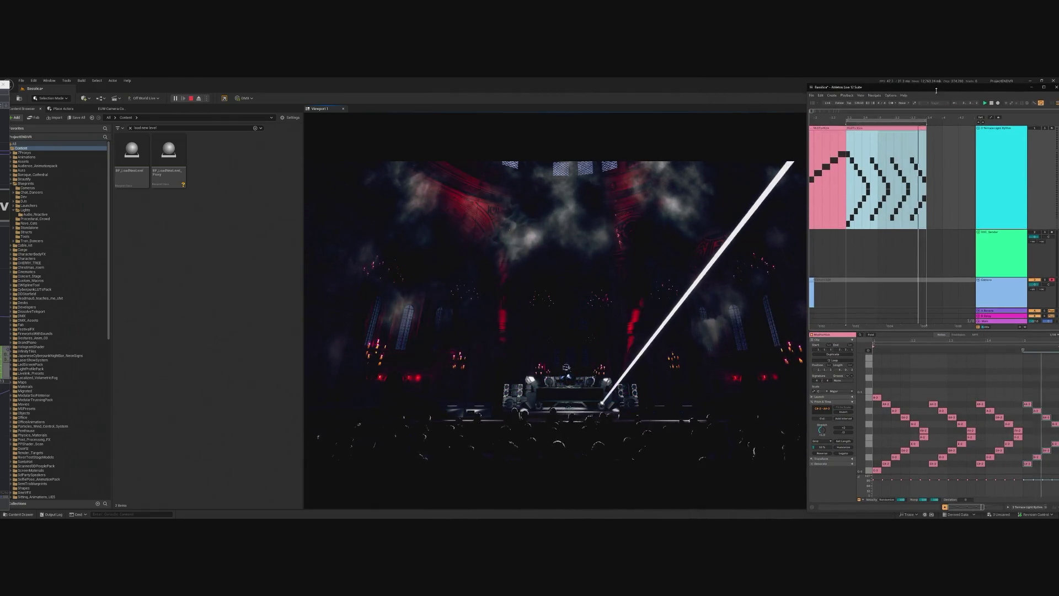
{"action": "mouse_move", "coordinate": [904, 80]}
{"action": "left_mouse_down"}
{"action": "mouse_move", "coordinate": [944, 171]}
{"action": "mouse_move", "coordinate": [937, 135]}
{"action": "left_mouse_up"}
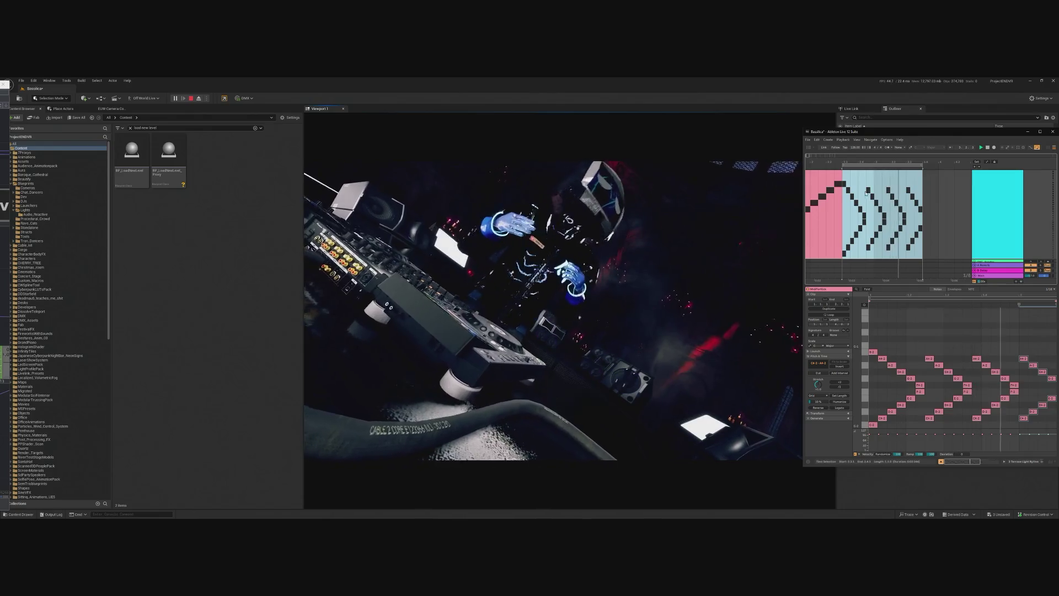
{"action": "left_click", "coordinate": [855, 176]}
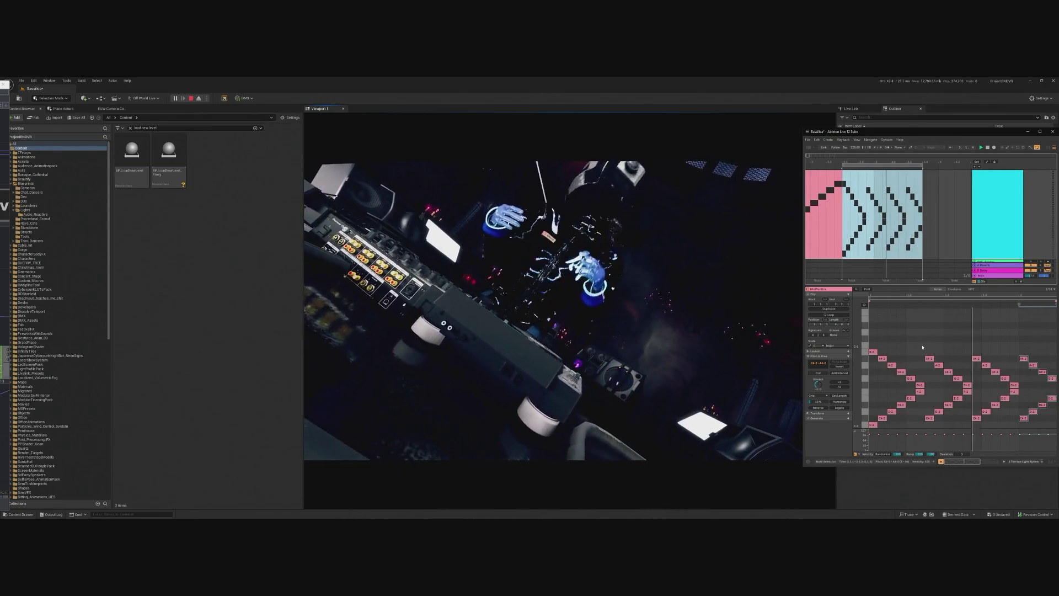
{"action": "left_click", "coordinate": [890, 362]}
{"action": "left_click", "coordinate": [960, 355]}
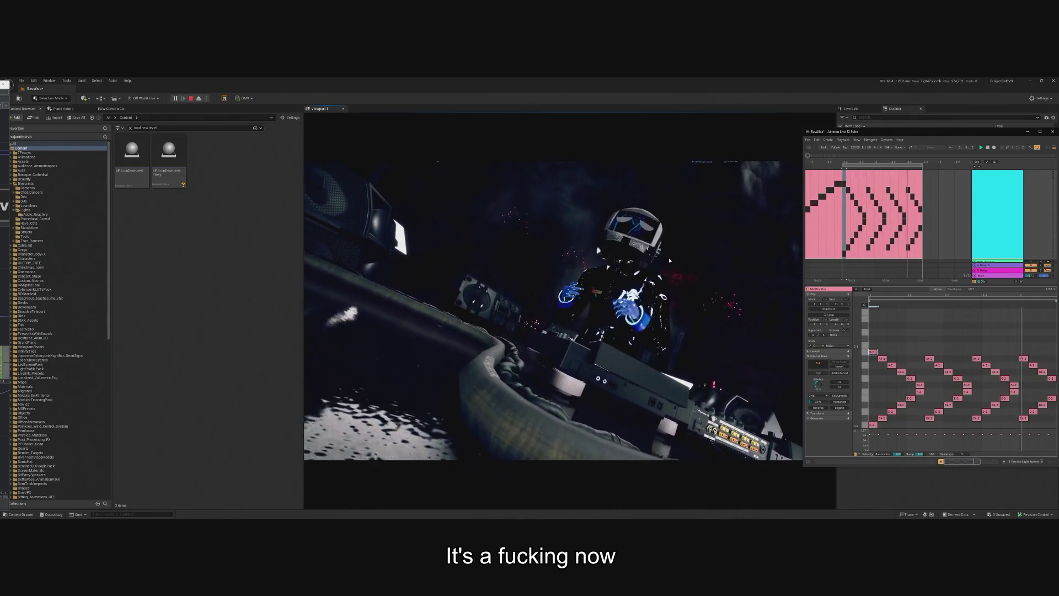
{"action": "left_click", "coordinate": [1027, 133]}
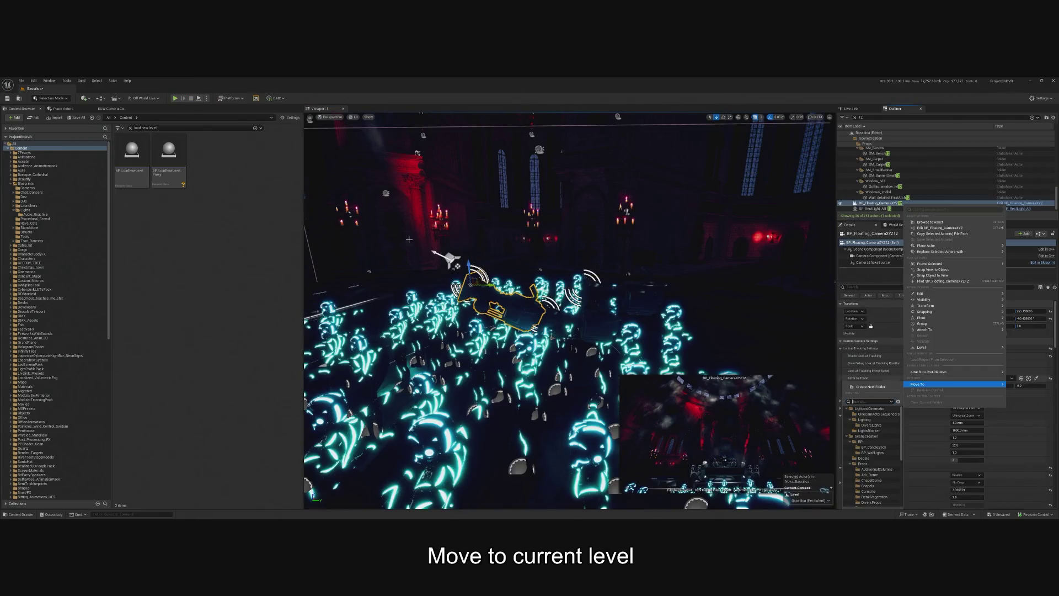
{"action": "left_click", "coordinate": [49, 80]}
{"action": "left_click", "coordinate": [66, 80]}
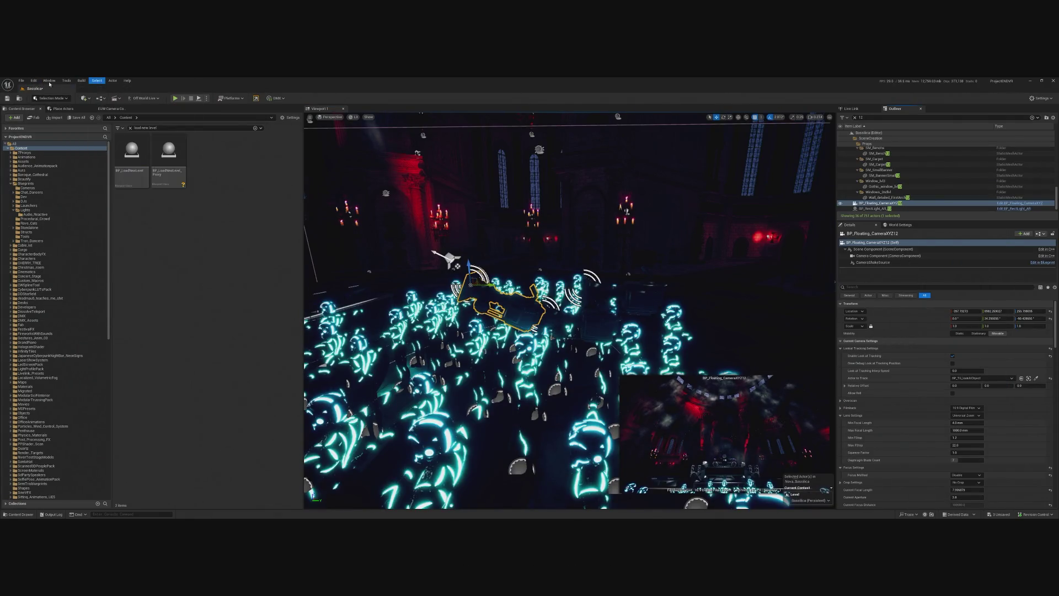
{"action": "left_click", "coordinate": [47, 80]}
{"action": "mouse_move", "coordinate": [67, 143]}
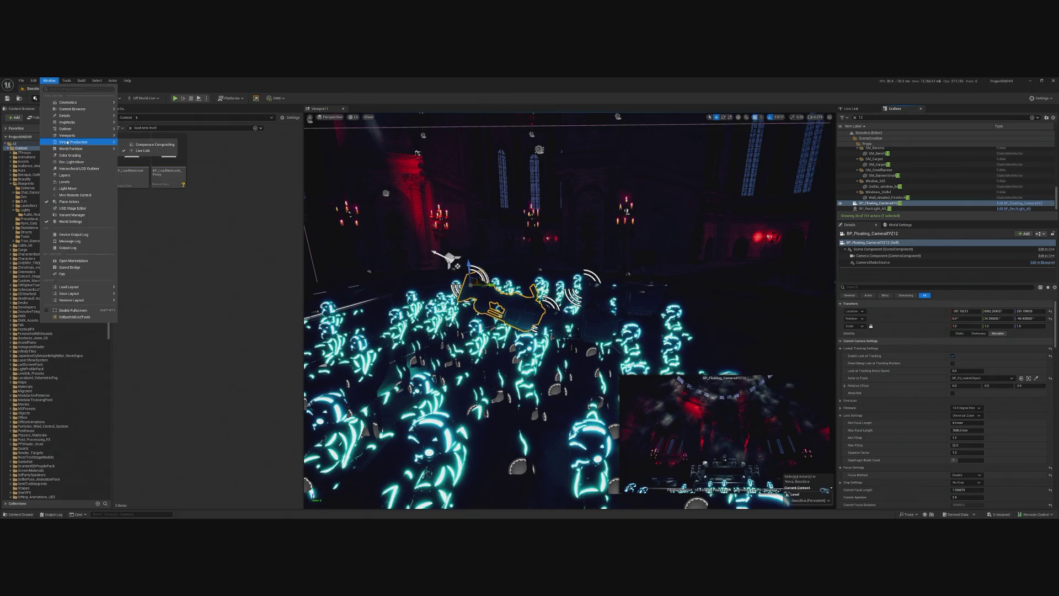
{"action": "left_click", "coordinate": [69, 181]}
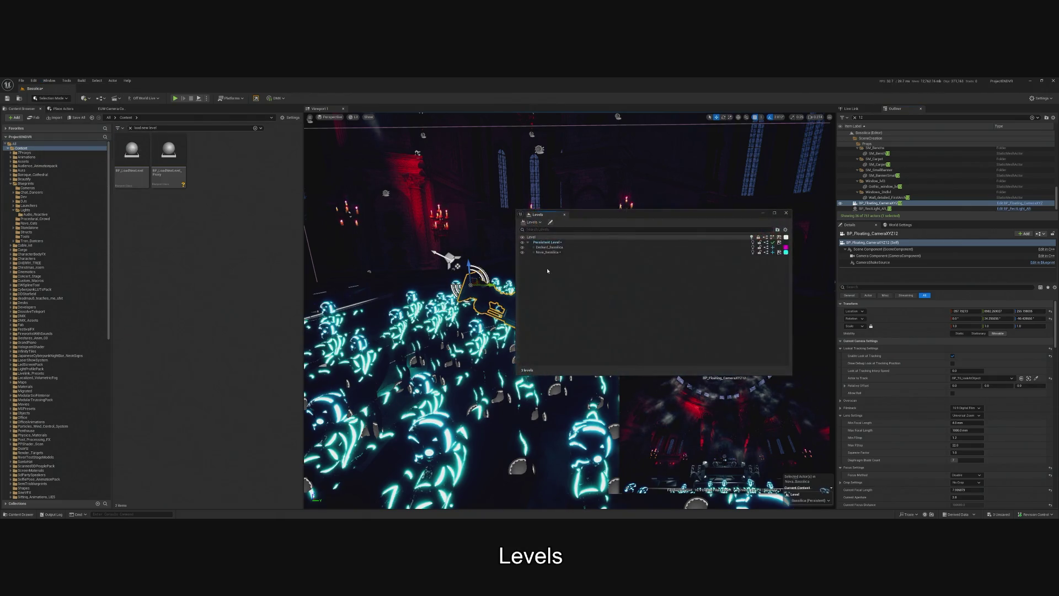
{"action": "right_click", "coordinate": [556, 244]}
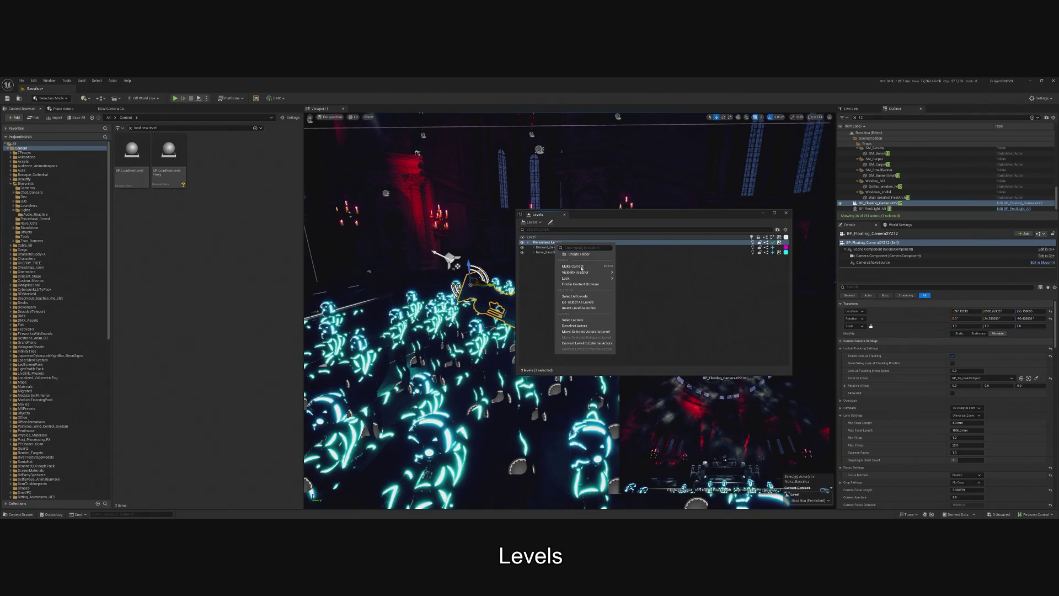
{"action": "mouse_move", "coordinate": [582, 278]}
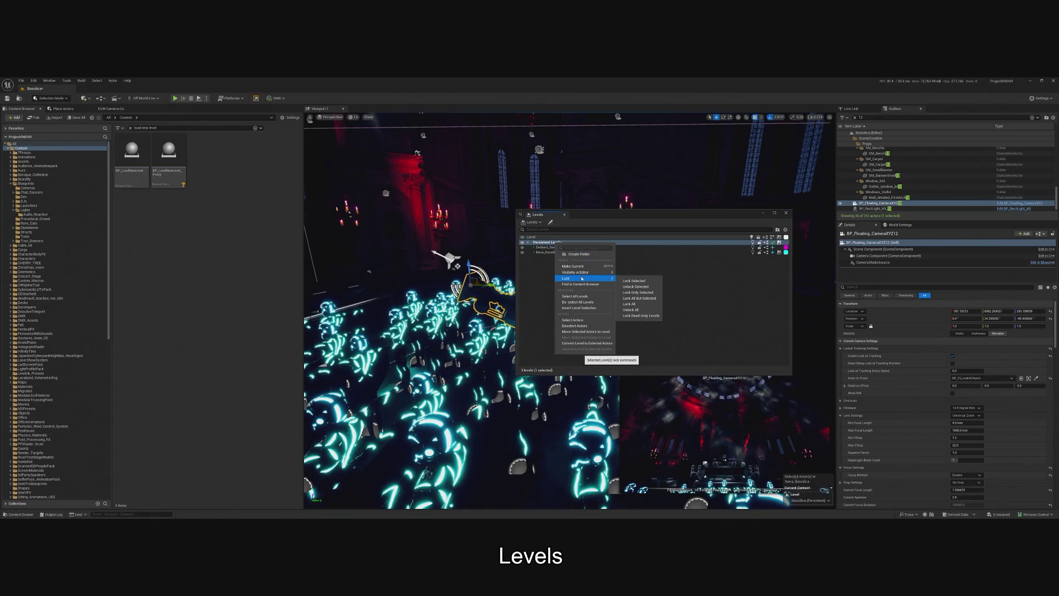
{"action": "left_click", "coordinate": [586, 333]}
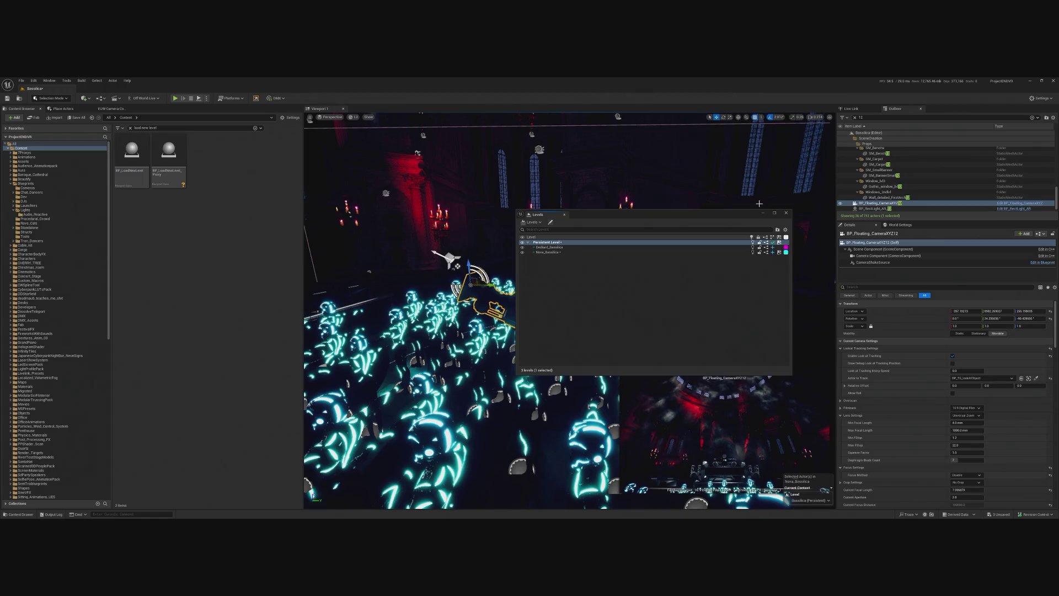
{"action": "left_click", "coordinate": [786, 214]}
{"action": "left_click", "coordinate": [856, 118]}
{"action": "type", "text": "d"}
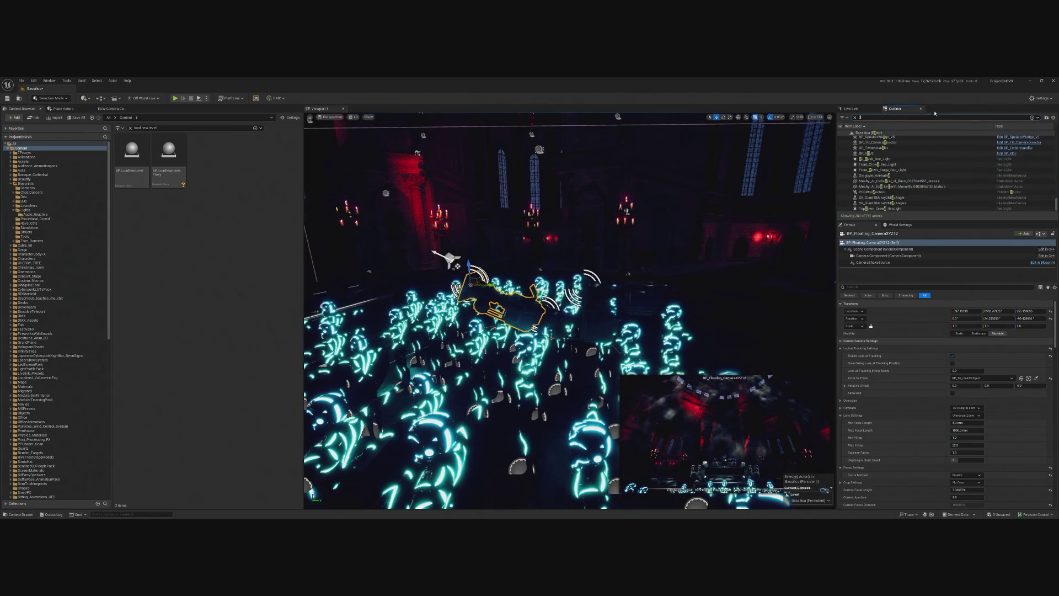
{"action": "type", "text": "ir"}
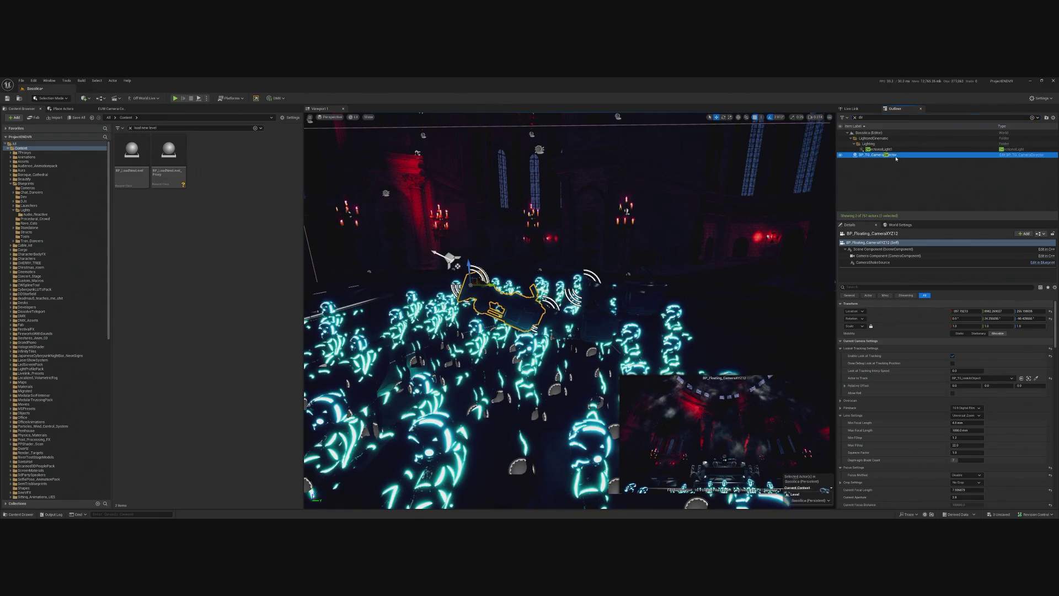
{"action": "left_click", "coordinate": [896, 156]}
{"action": "left_click", "coordinate": [993, 469]}
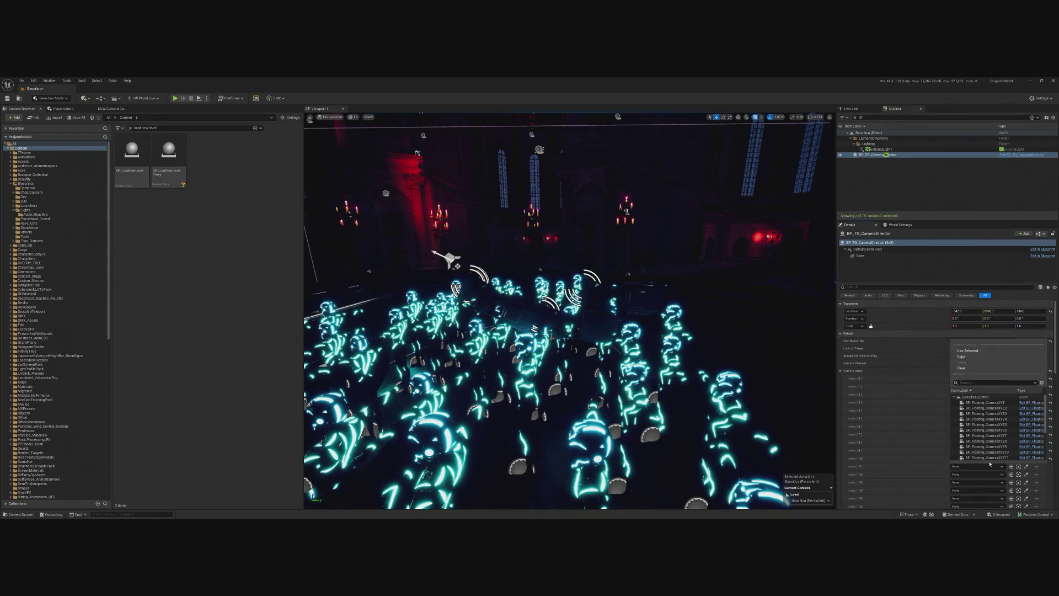
{"action": "key", "text": "Escape"}
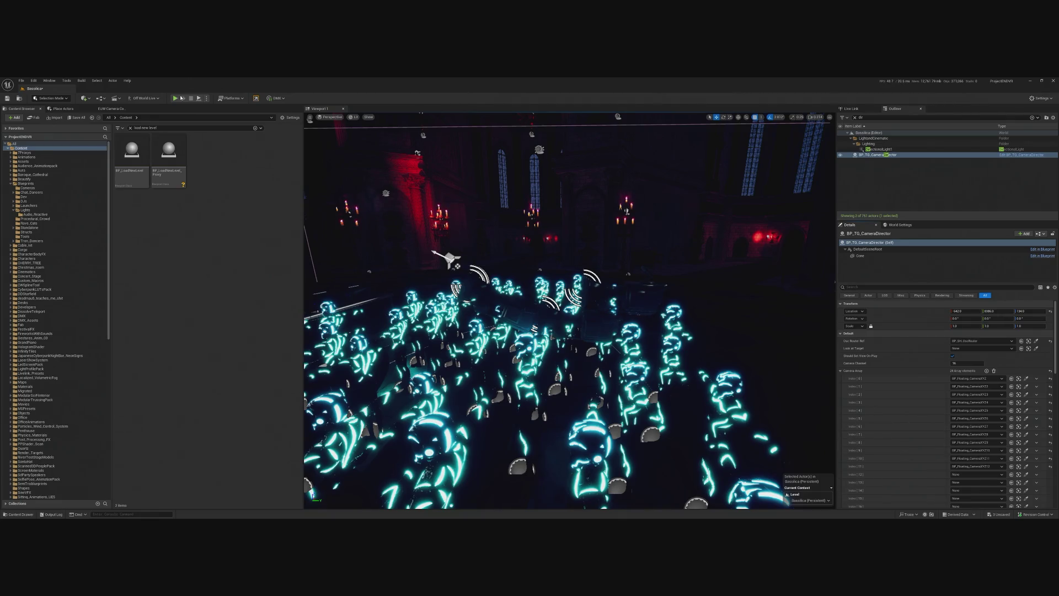
{"action": "key", "text": "alt+p"}
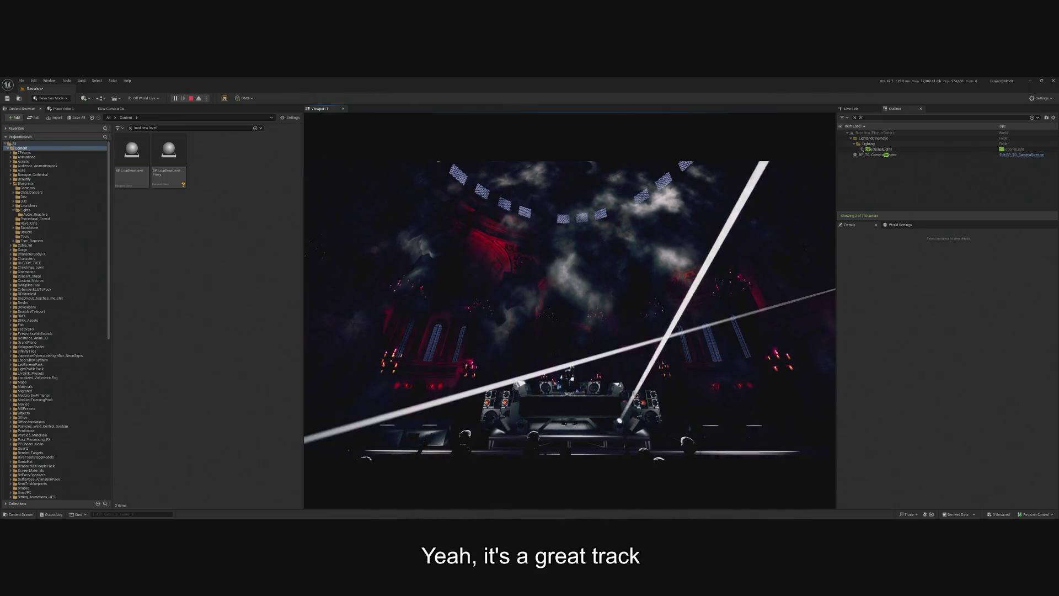
{"action": "key", "text": "Escape"}
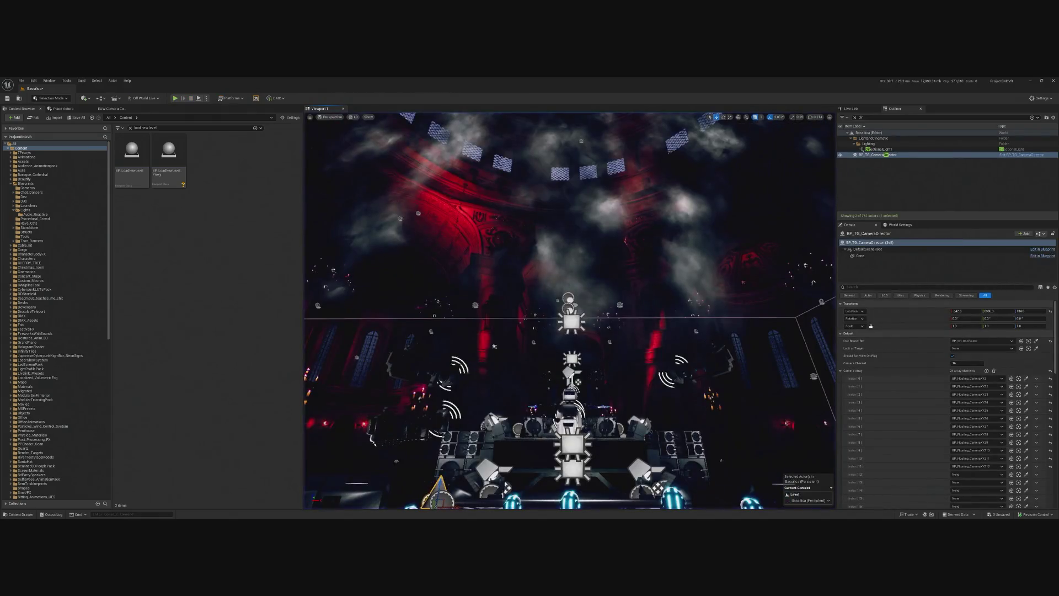
{"action": "key", "text": "f"}
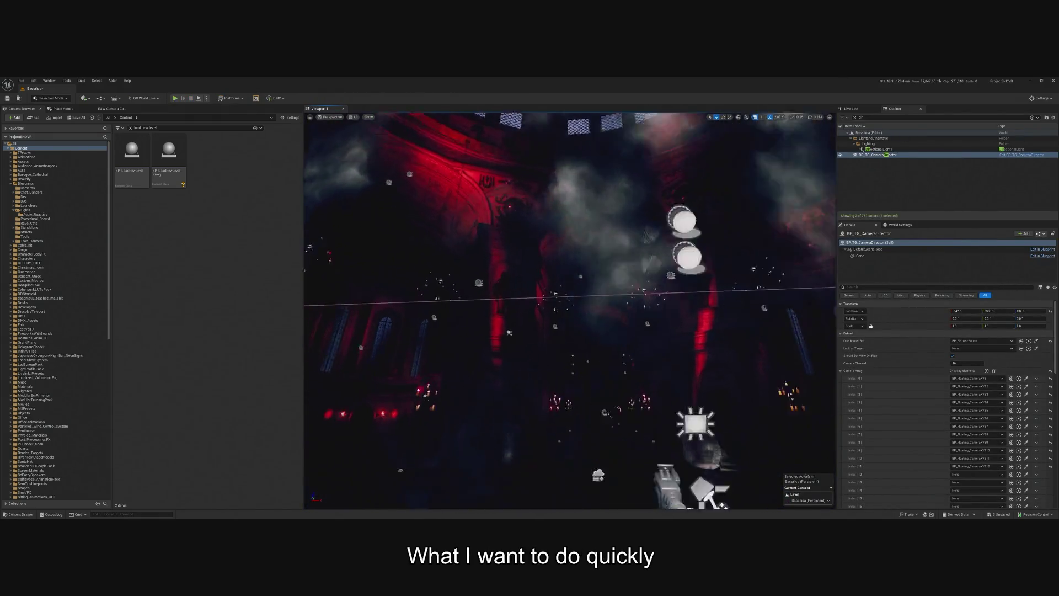
{"action": "left_click", "coordinate": [568, 354]}
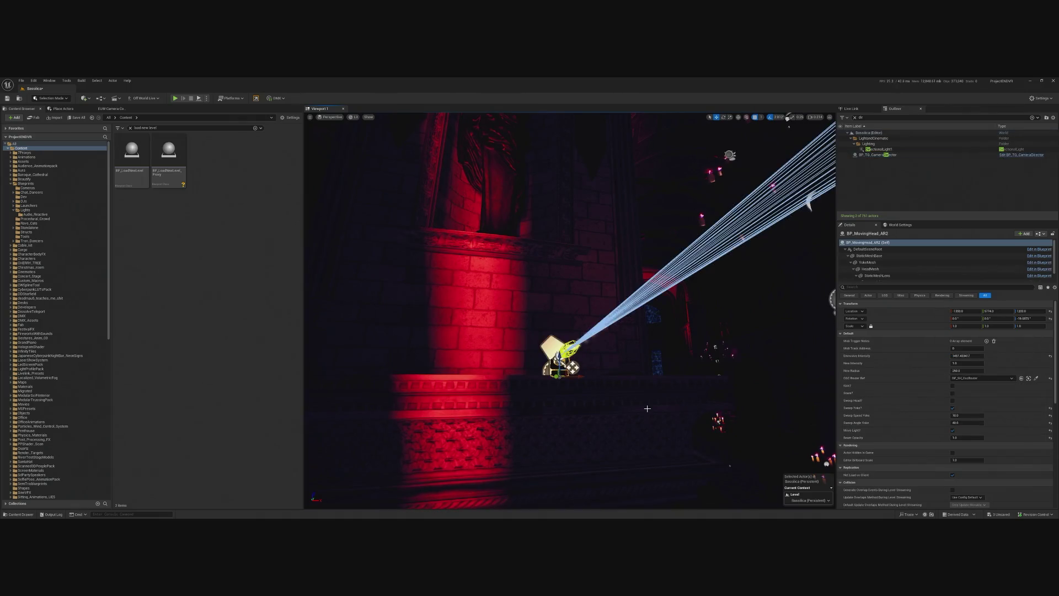
{"action": "scroll", "coordinate": [883, 265], "scroll_direction": "down", "scroll_amount": 1}
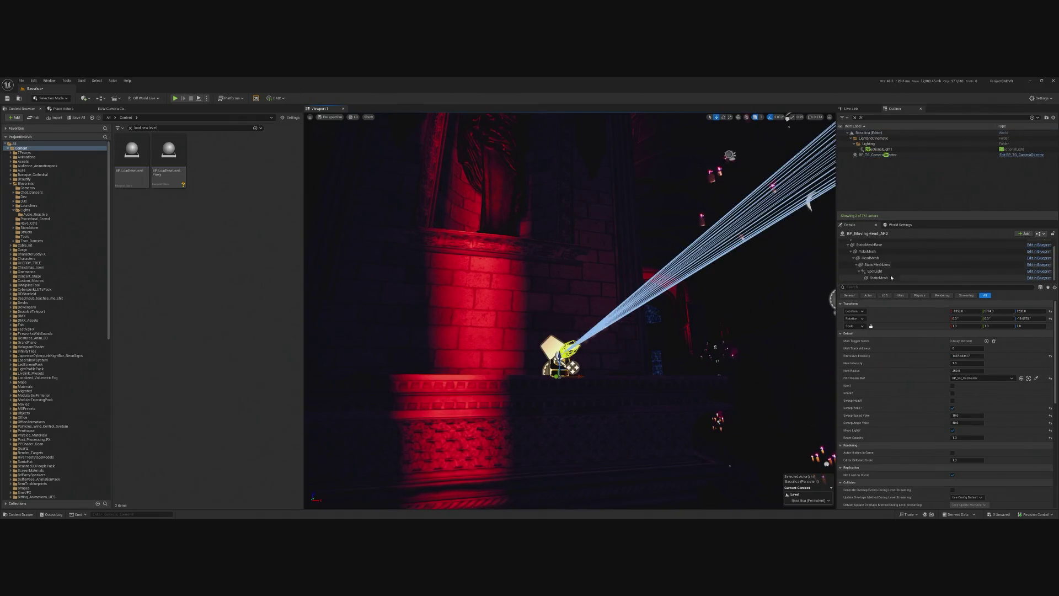
{"action": "left_click", "coordinate": [874, 271]}
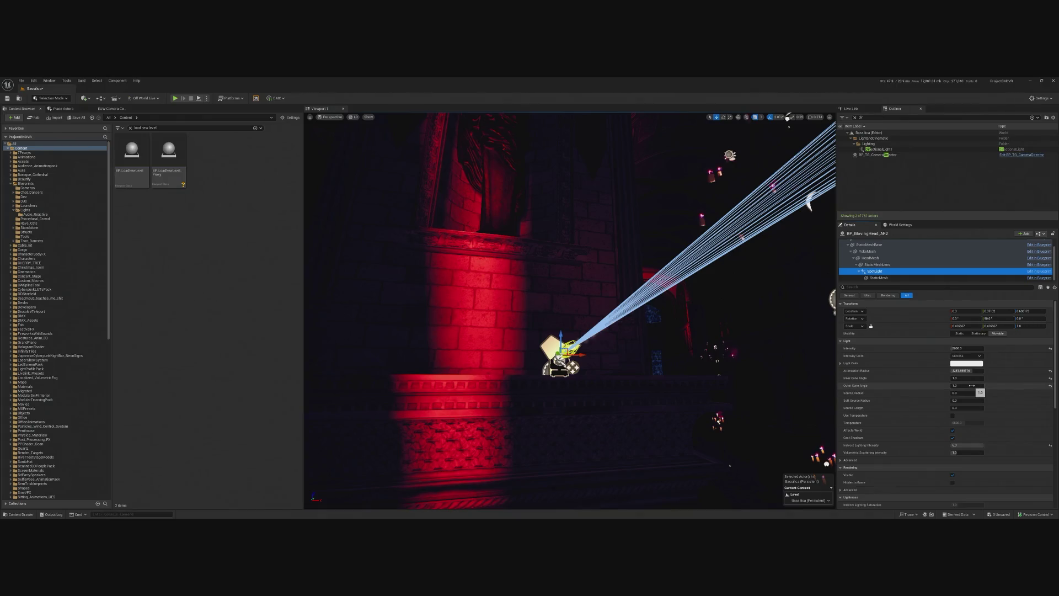
{"action": "type", "text": "0"}
{"action": "left_click", "coordinate": [969, 453]}
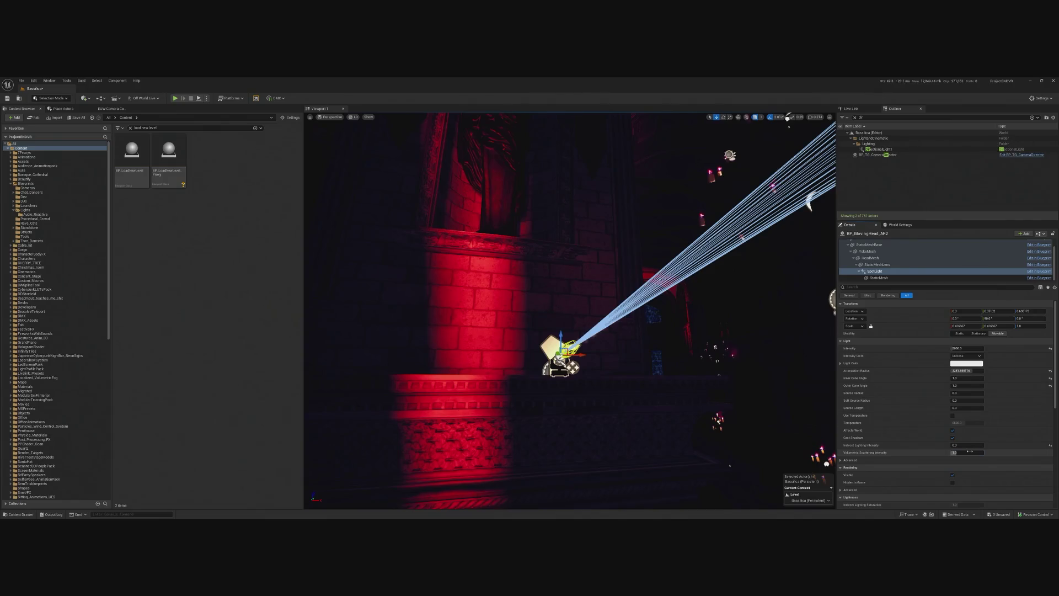
{"action": "type", "text": "0"}
{"action": "key", "text": "Return"}
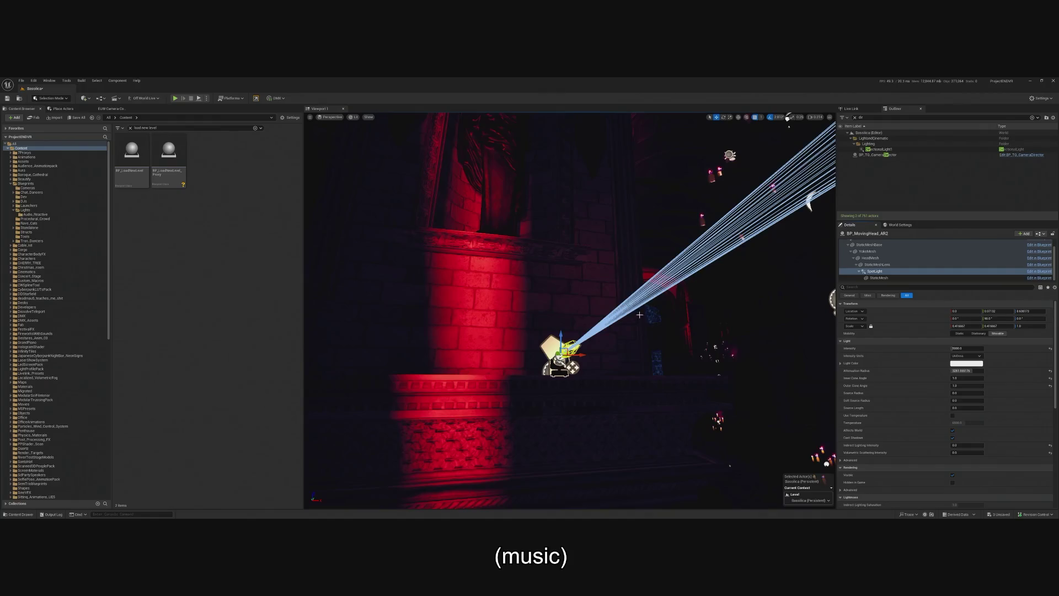
{"action": "left_click", "coordinate": [1034, 253]}
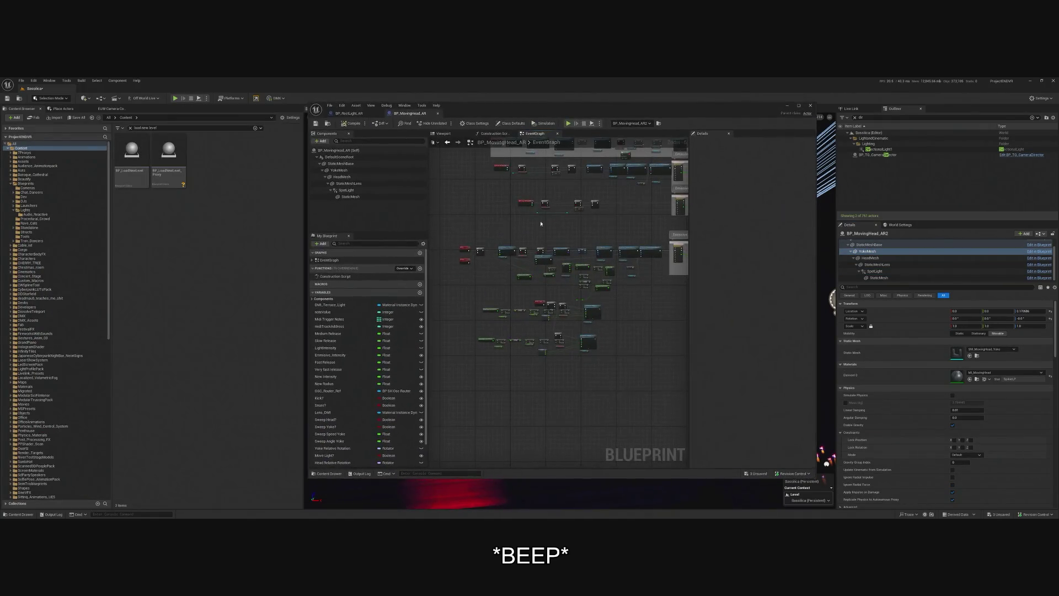
{"action": "scroll", "coordinate": [633, 266], "scroll_direction": "up", "scroll_amount": 2}
{"action": "scroll", "coordinate": [629, 259], "scroll_direction": "up", "scroll_amount": 6}
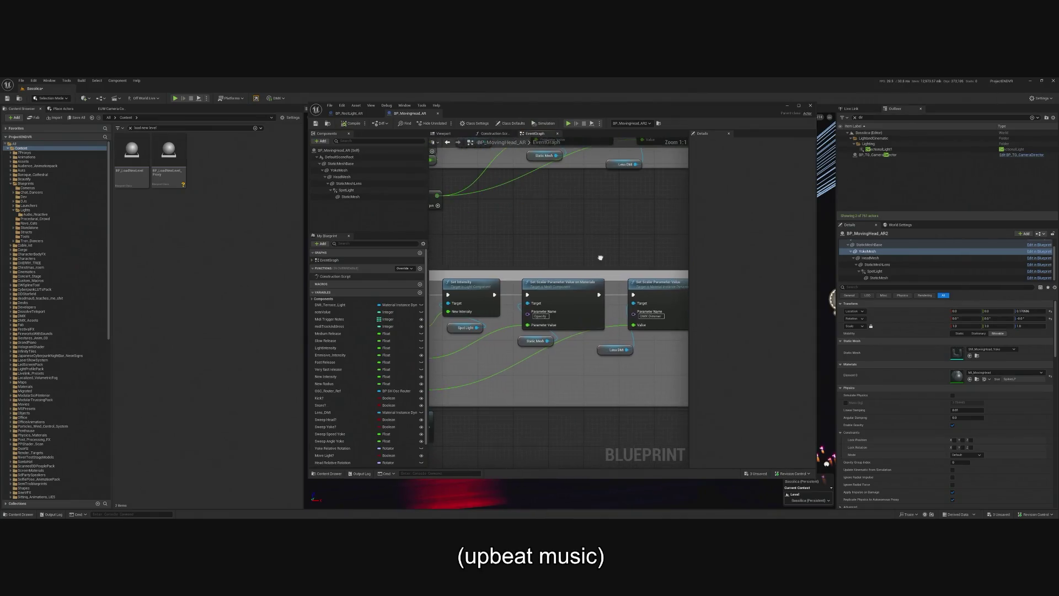
{"action": "left_click", "coordinate": [347, 196]}
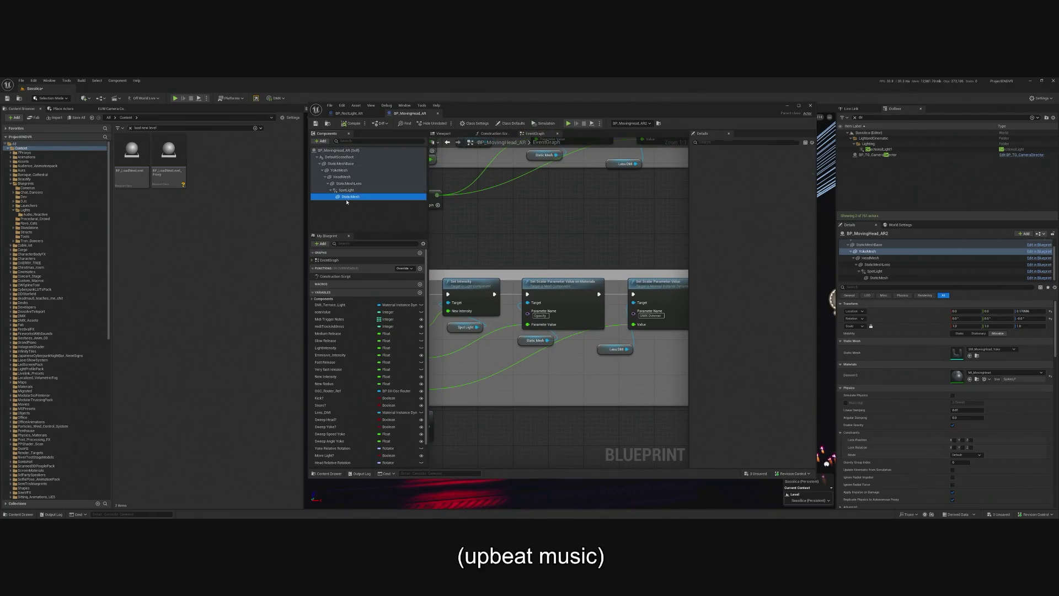
{"action": "double_click", "coordinate": [745, 246]}
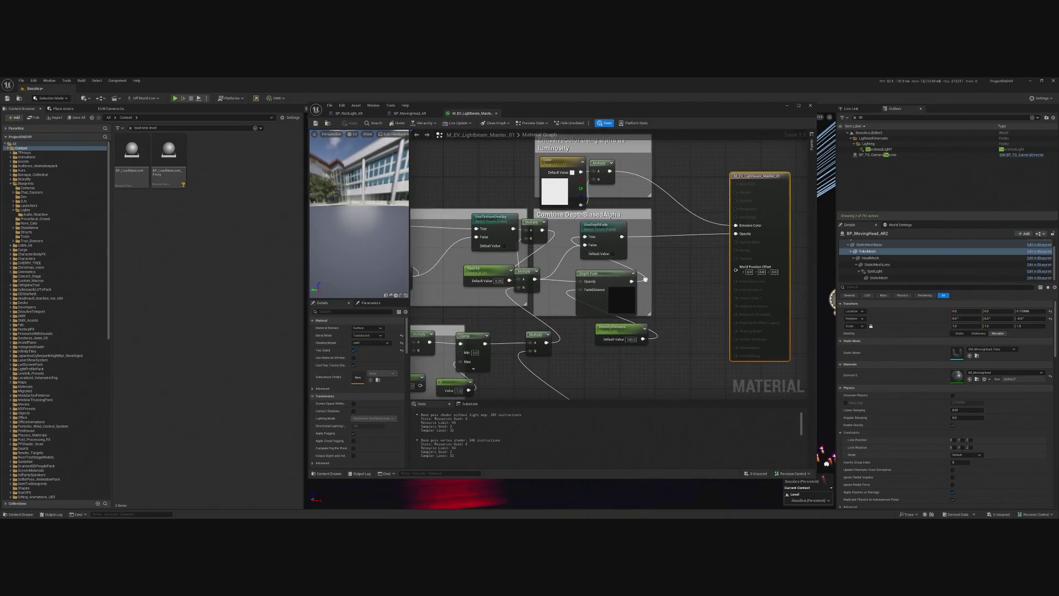
{"action": "left_click_drag", "start_coordinate": [601, 383], "coordinate": [669, 360]}
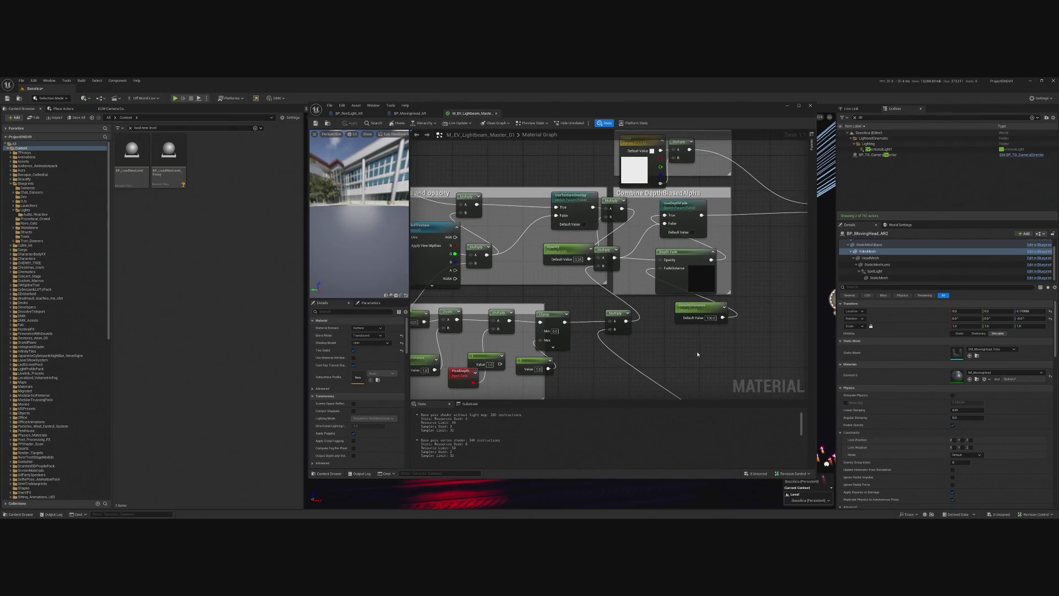
{"action": "left_click_drag", "start_coordinate": [731, 320], "coordinate": [681, 320]}
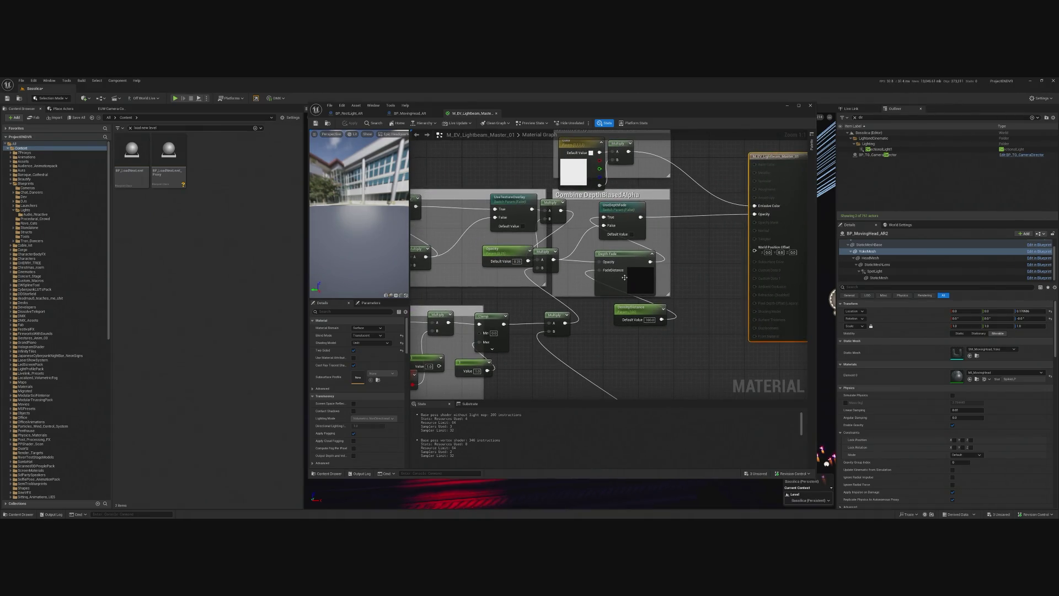
{"action": "right_click", "coordinate": [550, 255]}
{"action": "left_click_drag", "start_coordinate": [551, 257], "coordinate": [571, 265]}
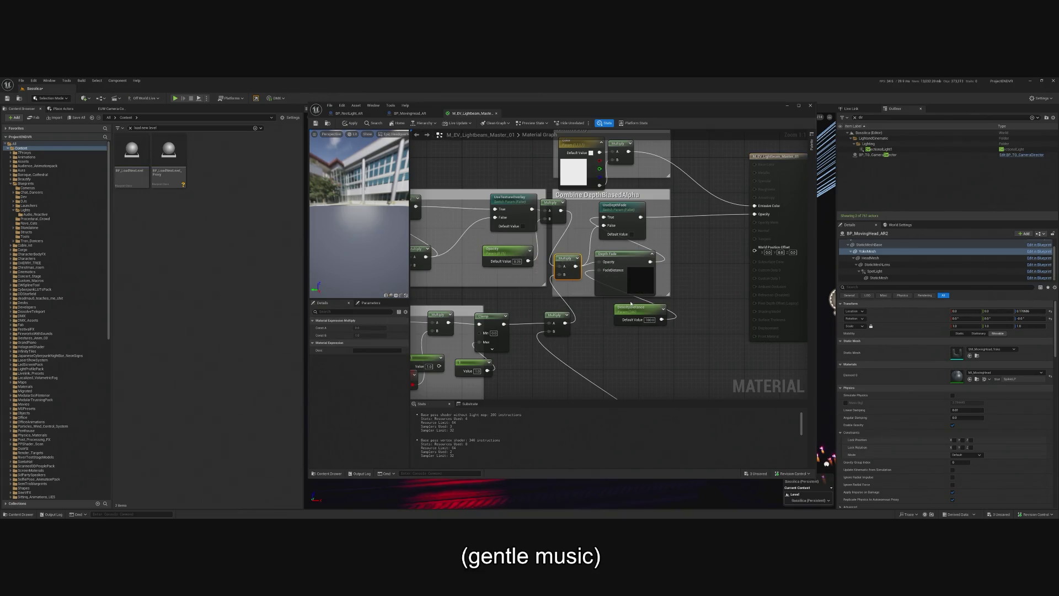
{"action": "mouse_move", "coordinate": [631, 304]}
{"action": "left_mouse_down"}
{"action": "mouse_move", "coordinate": [686, 308]}
{"action": "mouse_move", "coordinate": [784, 291]}
{"action": "left_mouse_up"}
{"action": "scroll", "coordinate": [920, 304], "scroll_direction": "down", "scroll_amount": 1}
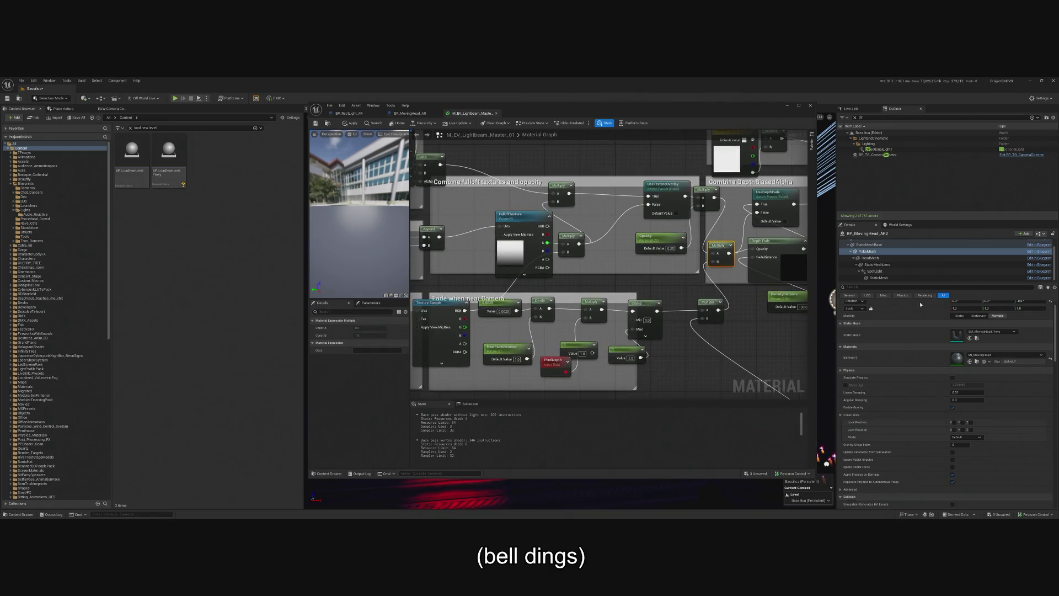
{"action": "scroll", "coordinate": [920, 304], "scroll_direction": "down", "scroll_amount": 1}
{"action": "scroll", "coordinate": [687, 333], "scroll_direction": "down", "scroll_amount": 3}
{"action": "mouse_move", "coordinate": [687, 333]}
{"action": "left_mouse_down"}
{"action": "mouse_move", "coordinate": [655, 246]}
{"action": "mouse_move", "coordinate": [651, 261]}
{"action": "left_mouse_up"}
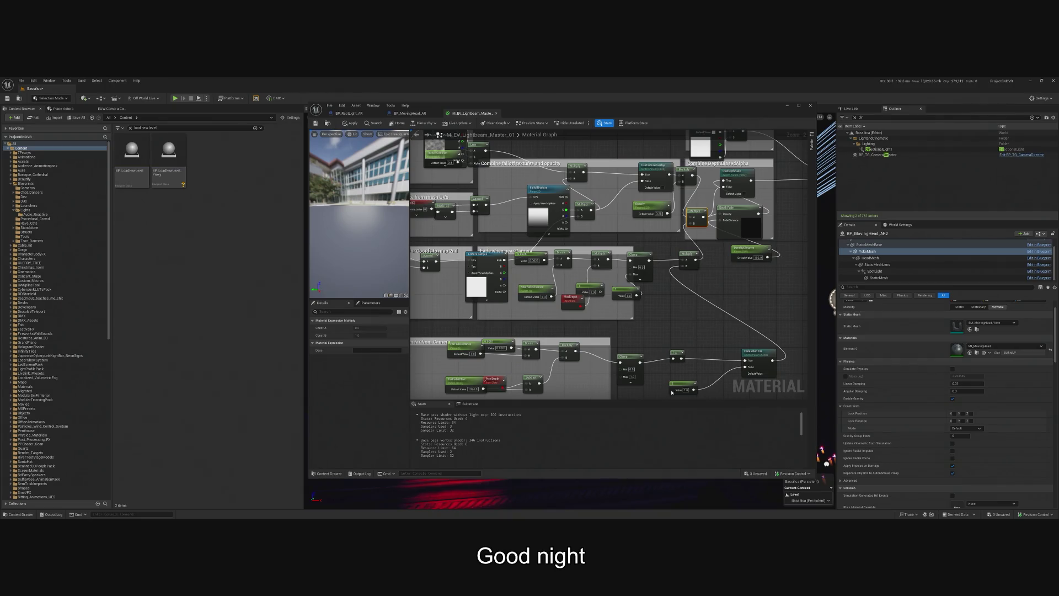
{"action": "left_click_drag", "start_coordinate": [582, 215], "coordinate": [650, 241]}
{"action": "left_click_drag", "start_coordinate": [721, 231], "coordinate": [720, 259]}
{"action": "scroll", "coordinate": [720, 258], "scroll_direction": "up", "scroll_amount": 2}
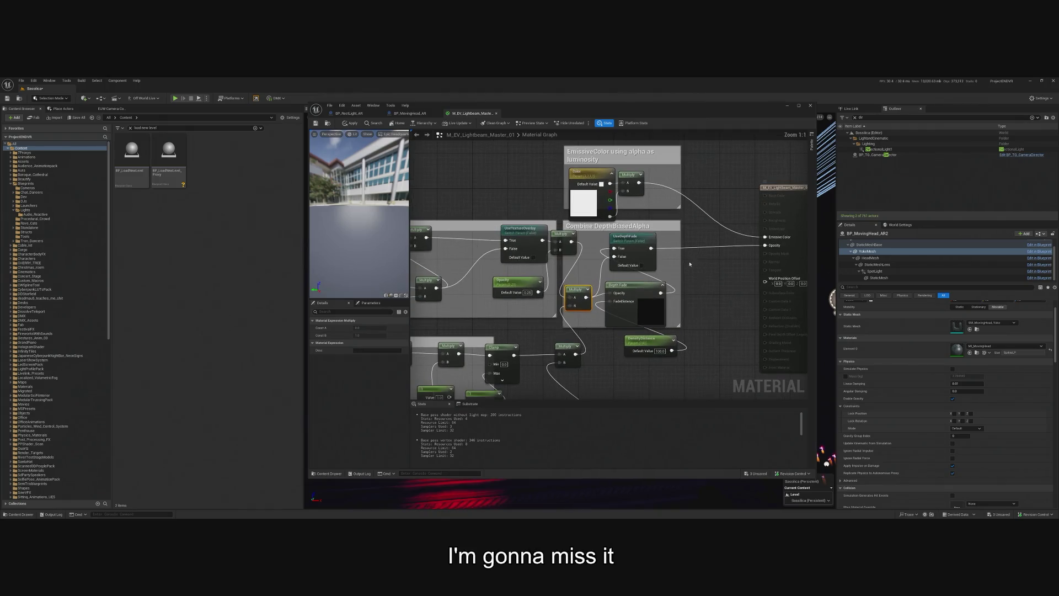
{"action": "left_click_drag", "start_coordinate": [715, 215], "coordinate": [626, 213]}
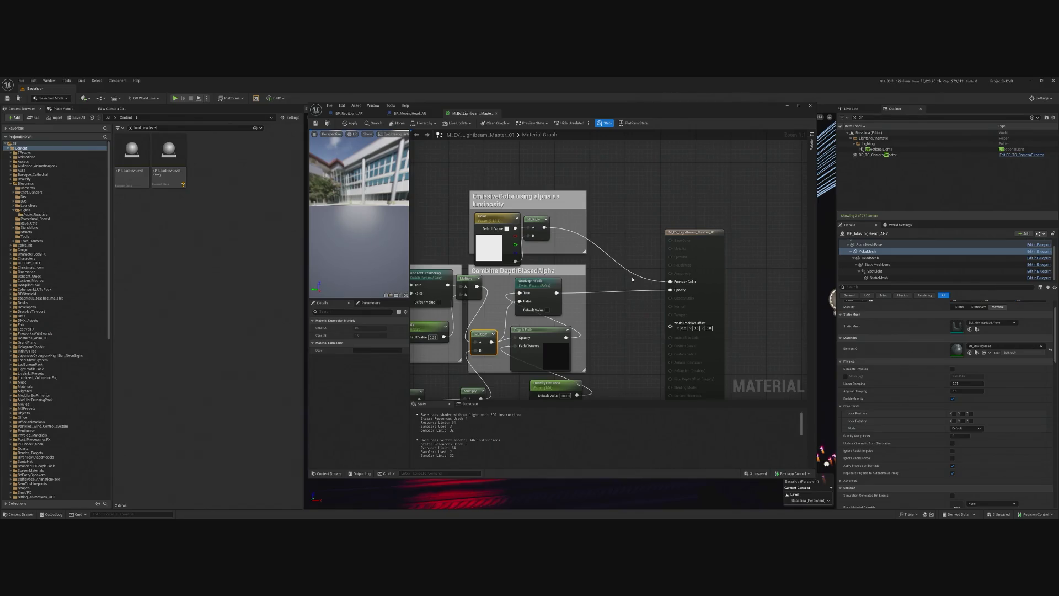
{"action": "left_click_drag", "start_coordinate": [609, 227], "coordinate": [668, 234]}
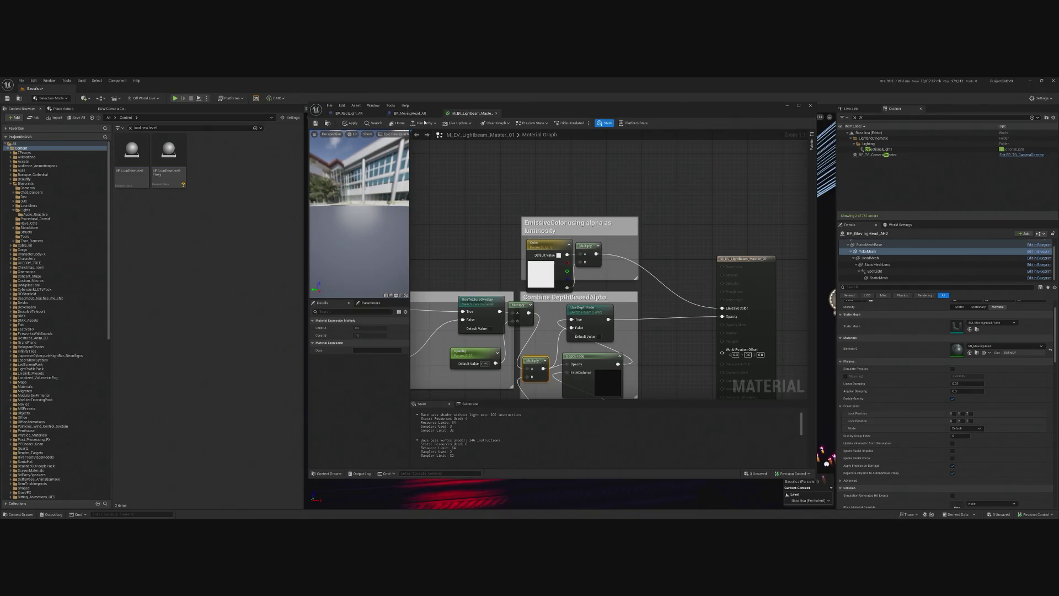
{"action": "left_click", "coordinate": [432, 116]}
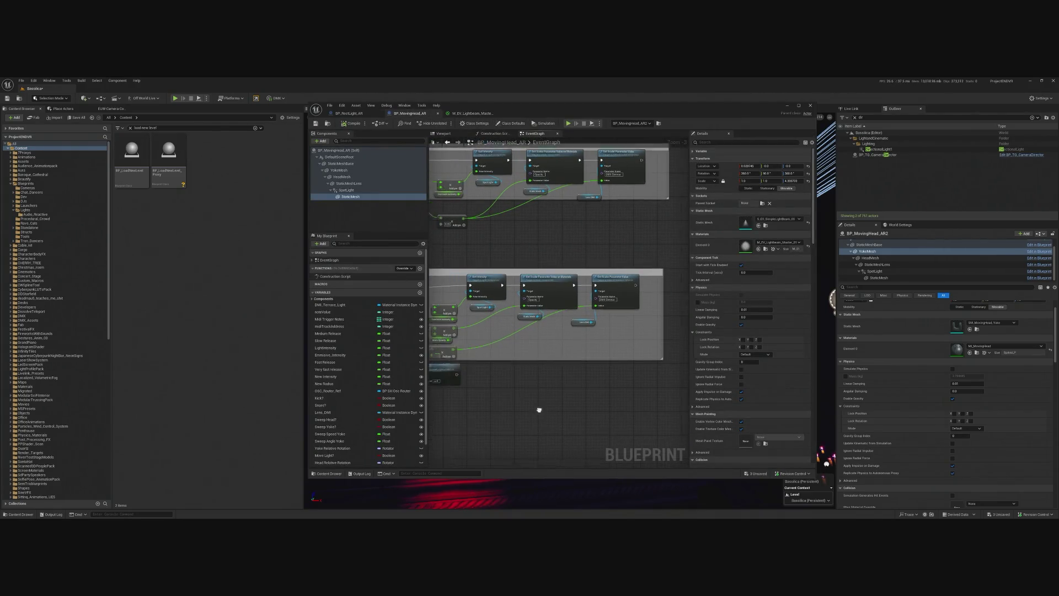
{"action": "right_click", "coordinate": [549, 379]}
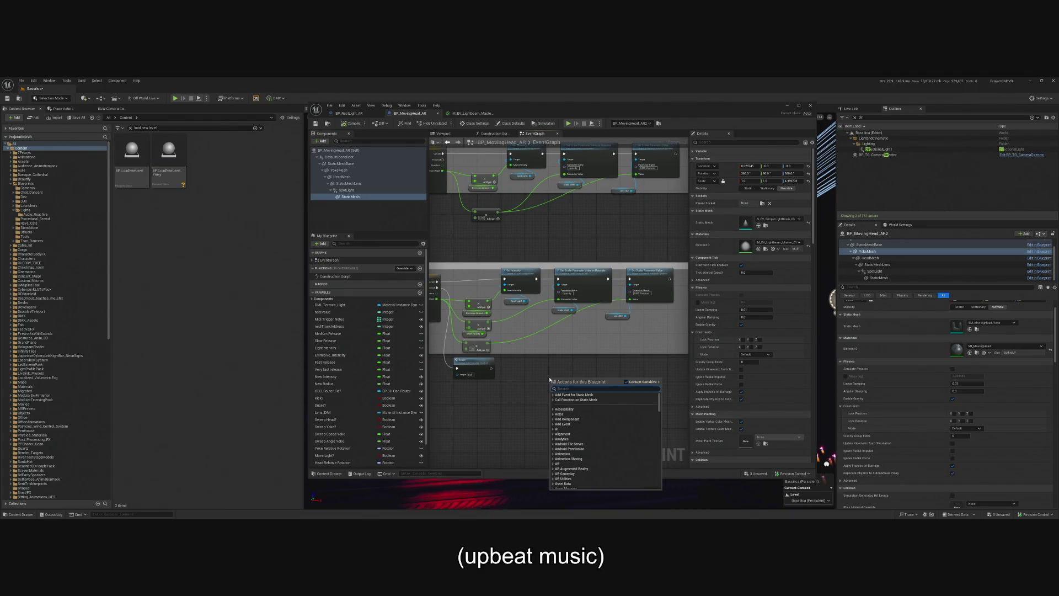
{"action": "type", "text": "s"}
{"action": "left_click", "coordinate": [350, 196]}
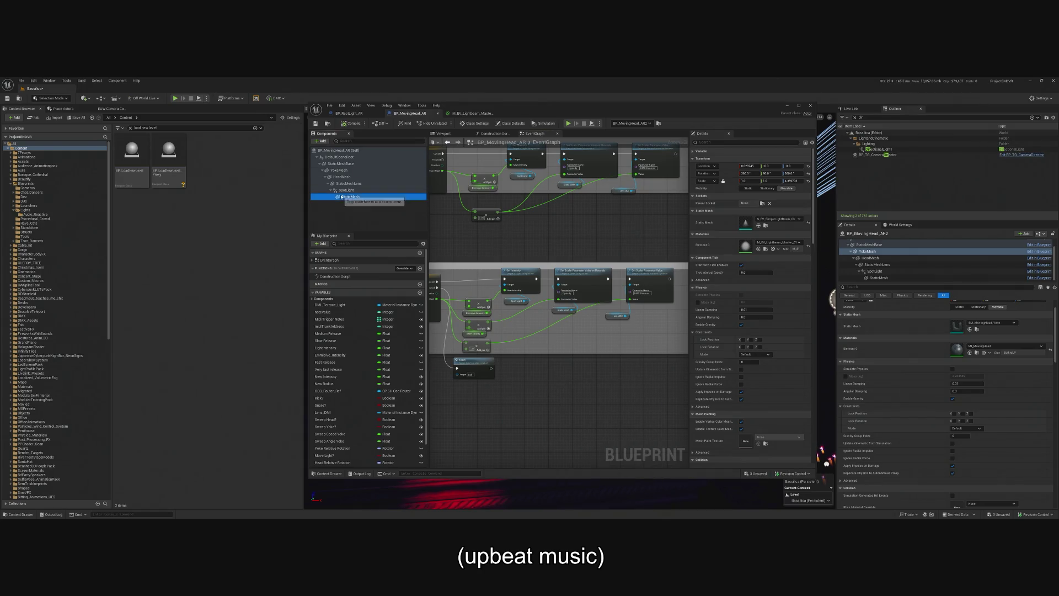
{"action": "mouse_move", "coordinate": [350, 197]}
{"action": "left_mouse_down"}
{"action": "mouse_move", "coordinate": [529, 328]}
{"action": "mouse_move", "coordinate": [575, 412]}
{"action": "mouse_move", "coordinate": [628, 389]}
{"action": "mouse_move", "coordinate": [570, 355]}
{"action": "mouse_move", "coordinate": [589, 344]}
{"action": "left_mouse_up"}
{"action": "left_click", "coordinate": [573, 413]}
{"action": "type", "text": "set ve"}
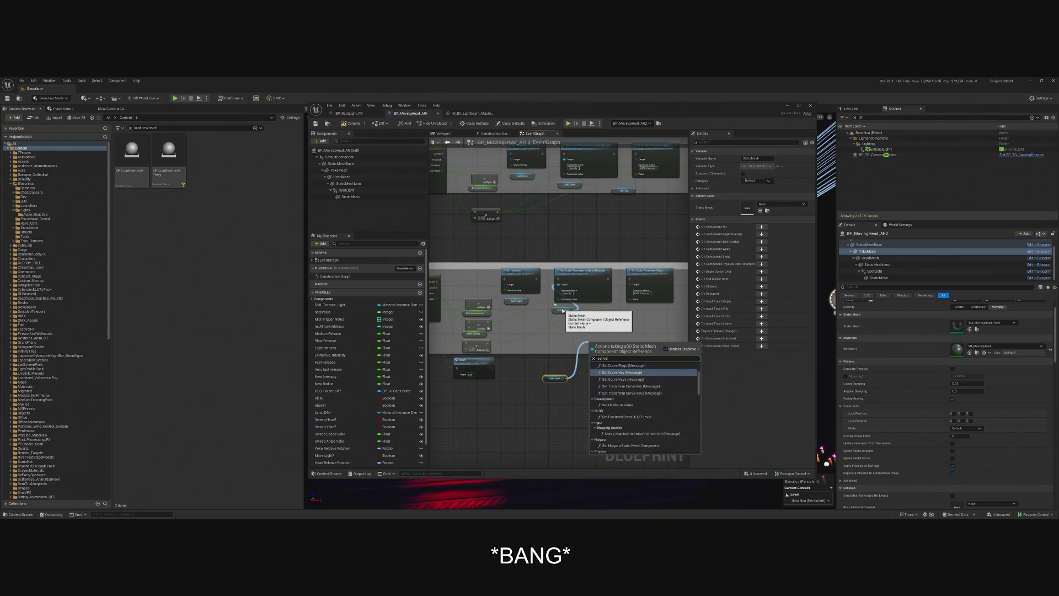
{"action": "type", "text": "ctor par"}
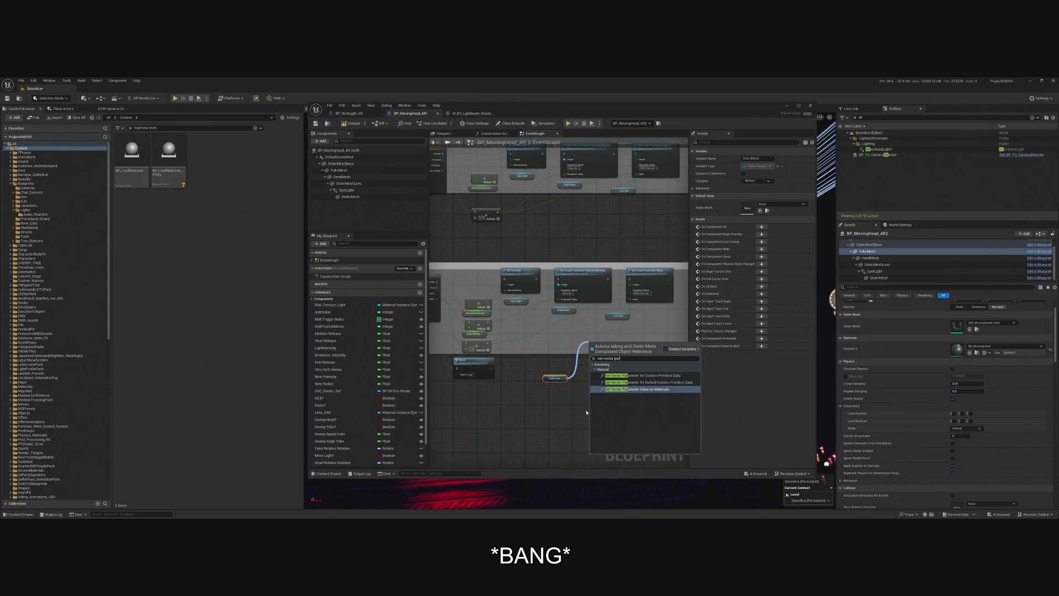
{"action": "left_click", "coordinate": [638, 389]}
{"action": "scroll", "coordinate": [598, 329], "scroll_direction": "up", "scroll_amount": 4}
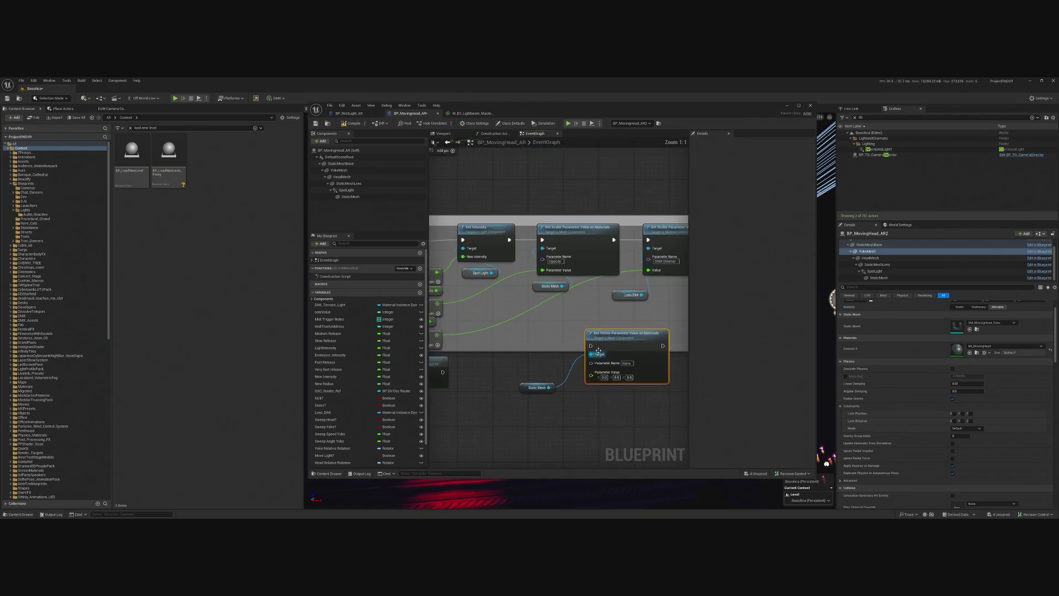
{"action": "left_click_drag", "start_coordinate": [598, 330], "coordinate": [607, 334]}
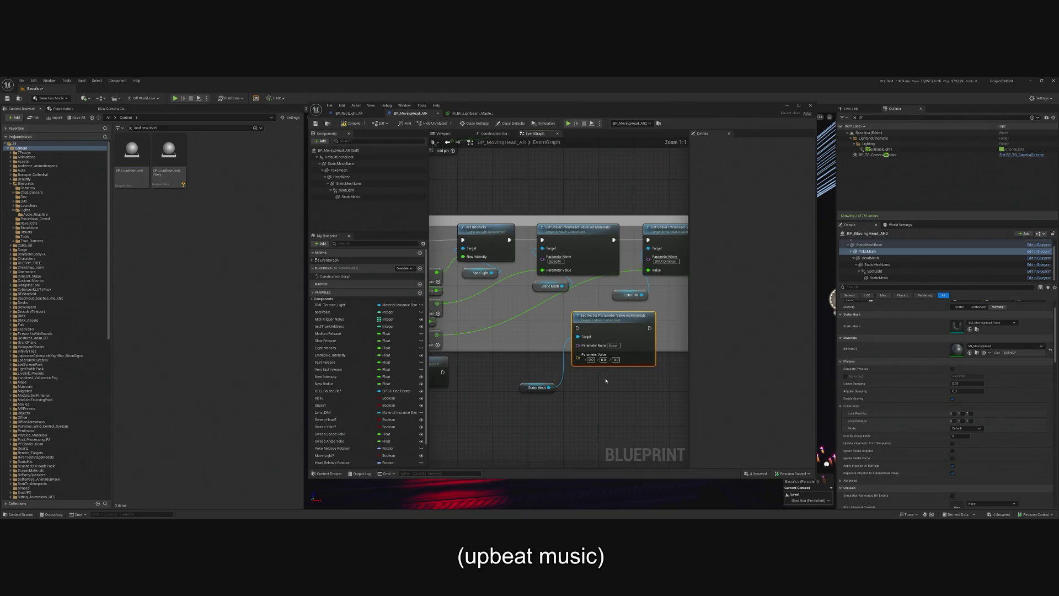
{"action": "left_click_drag", "start_coordinate": [535, 392], "coordinate": [495, 393]}
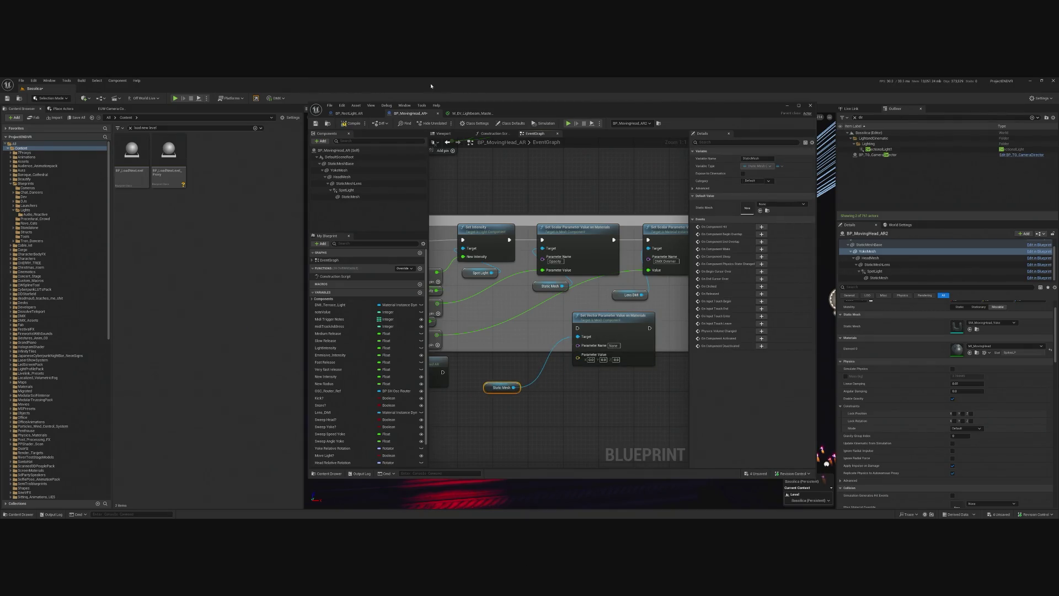
{"action": "left_click", "coordinate": [474, 113]}
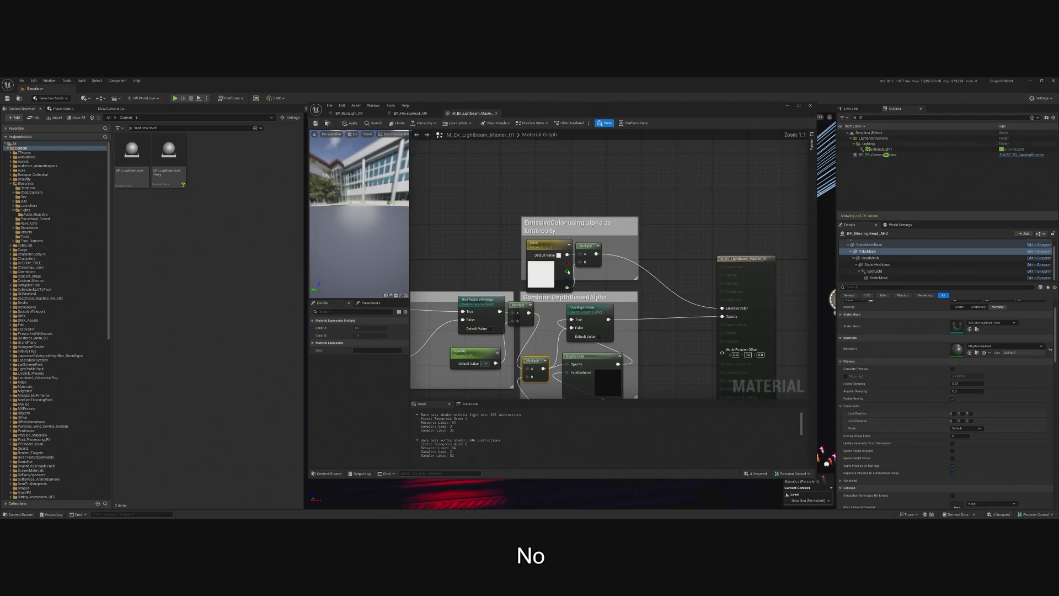
{"action": "left_click", "coordinate": [568, 271]}
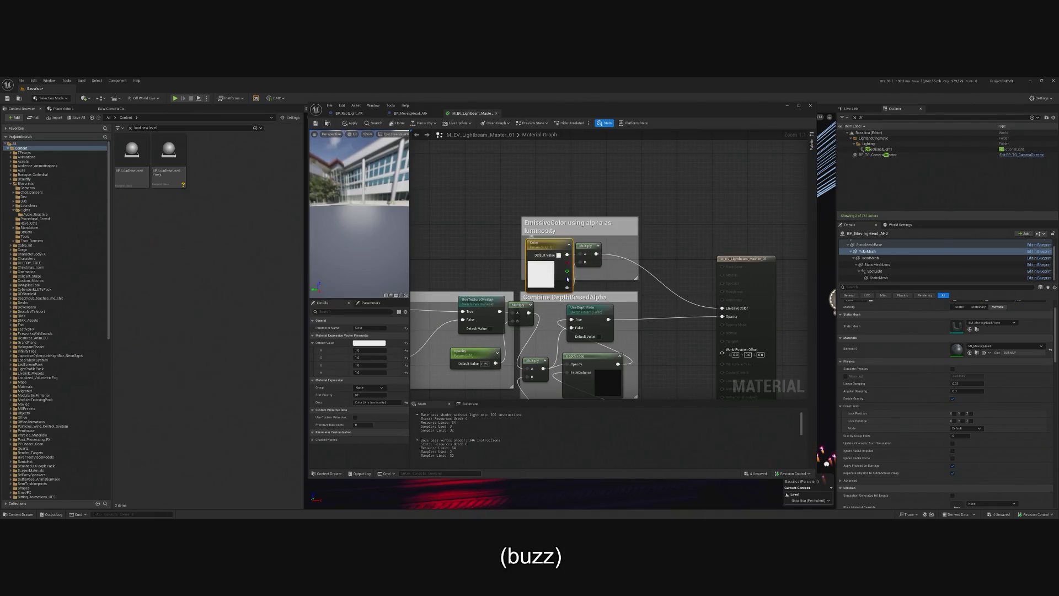
{"action": "double_click", "coordinate": [551, 249]}
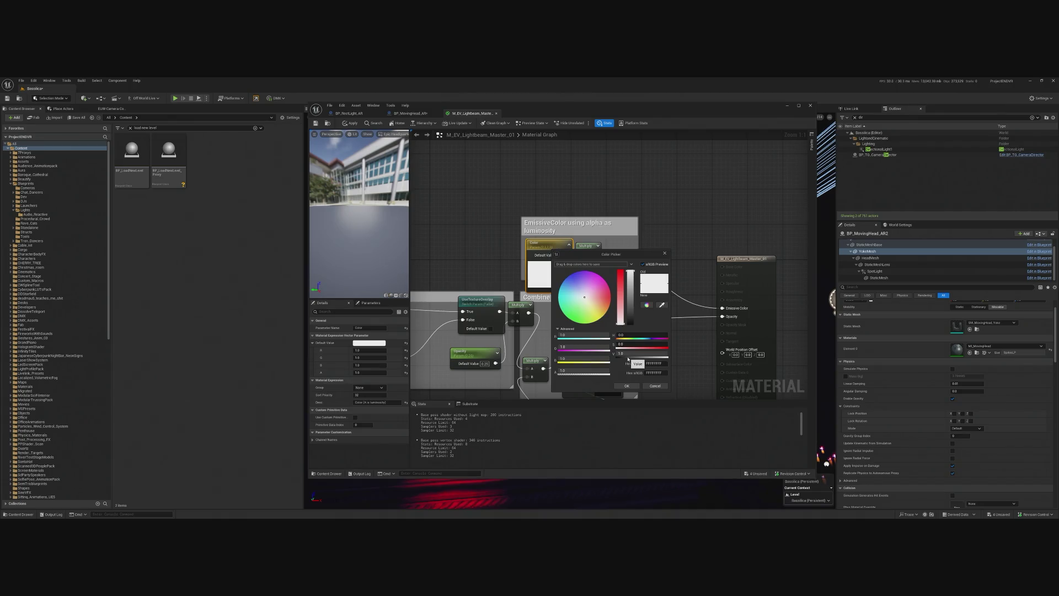
{"action": "left_click", "coordinate": [656, 387]}
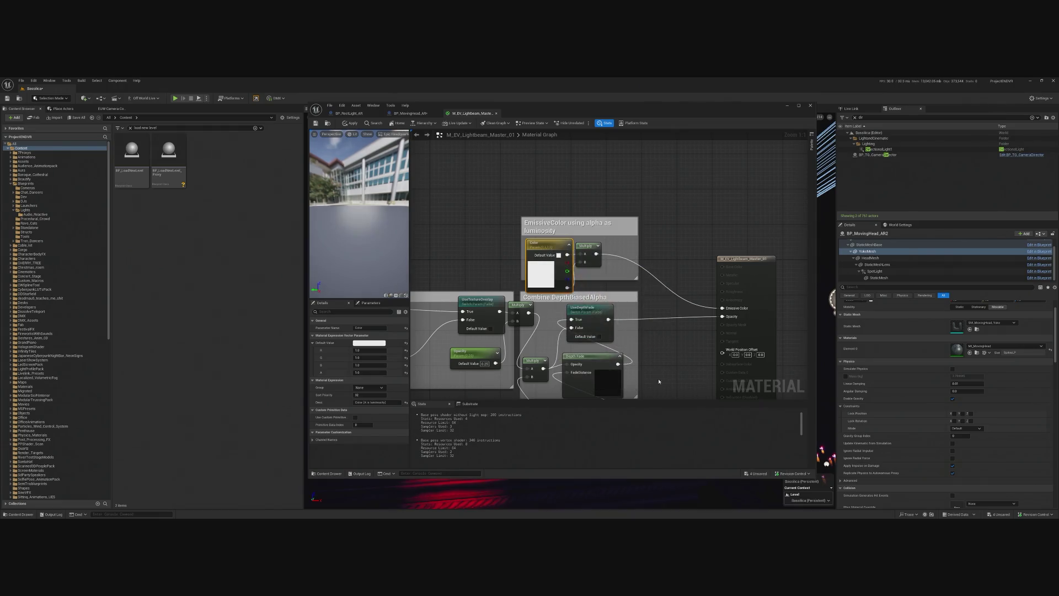
{"action": "left_click", "coordinate": [627, 181]}
{"action": "left_click", "coordinate": [633, 197]}
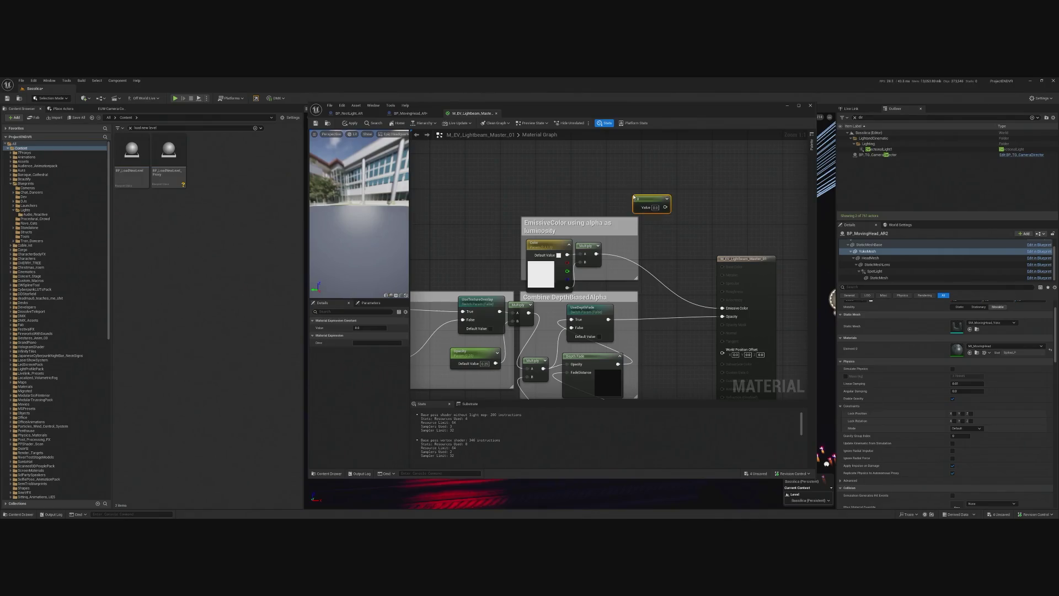
{"action": "left_click_drag", "start_coordinate": [666, 207], "coordinate": [686, 214]}
{"action": "right_click", "coordinate": [640, 201]}
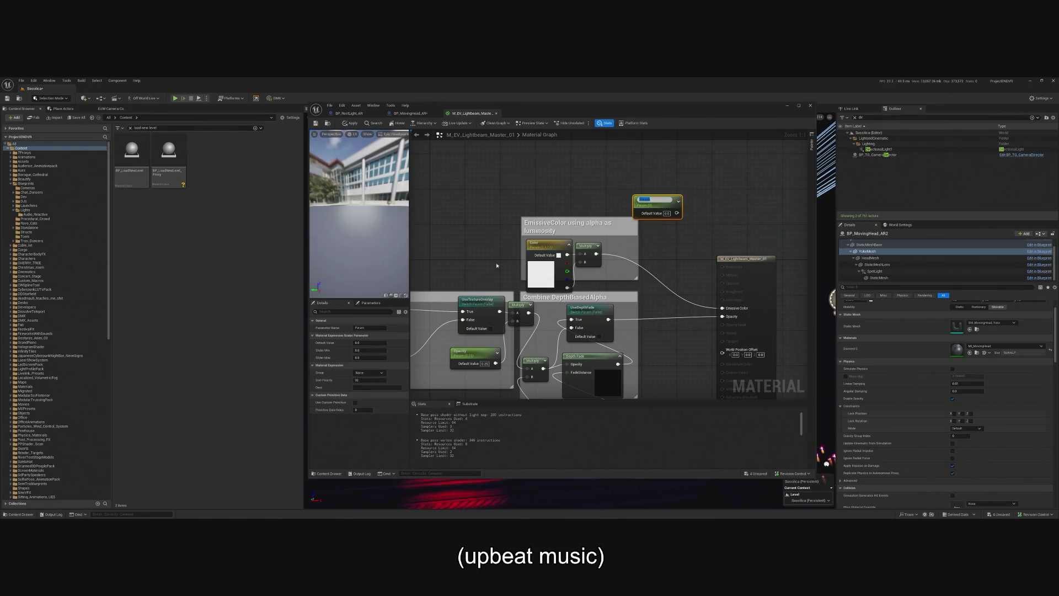
{"action": "left_click", "coordinate": [367, 327]}
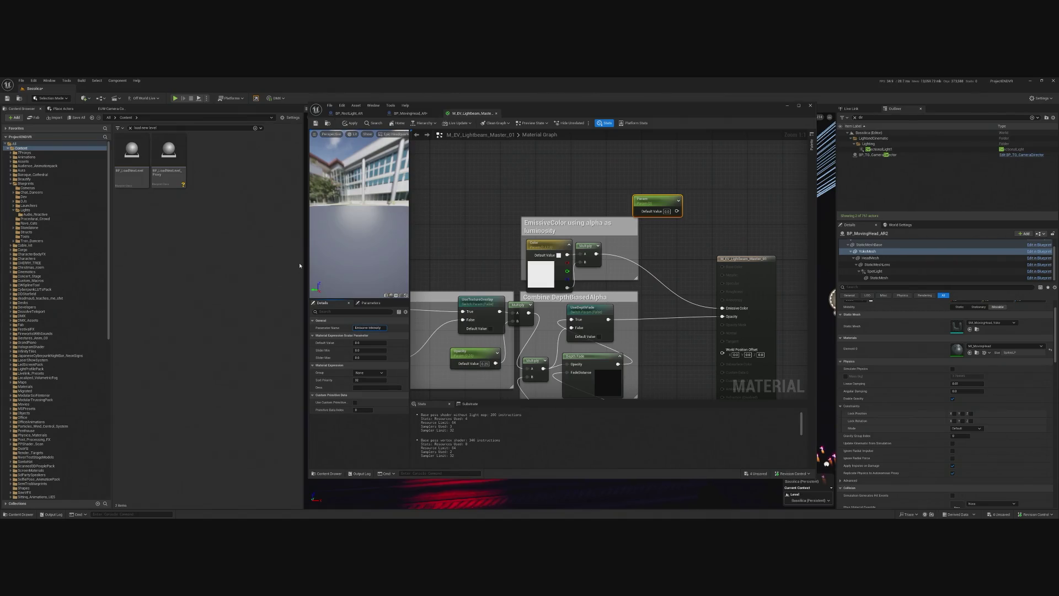
{"action": "left_click_drag", "start_coordinate": [661, 201], "coordinate": [635, 191]}
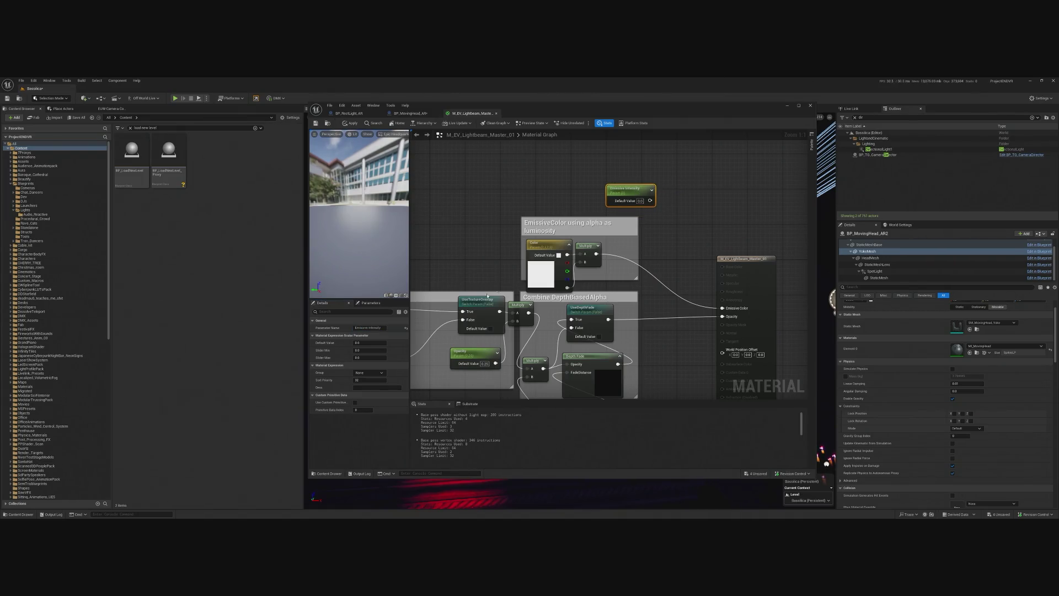
{"action": "type", "text": "1"}
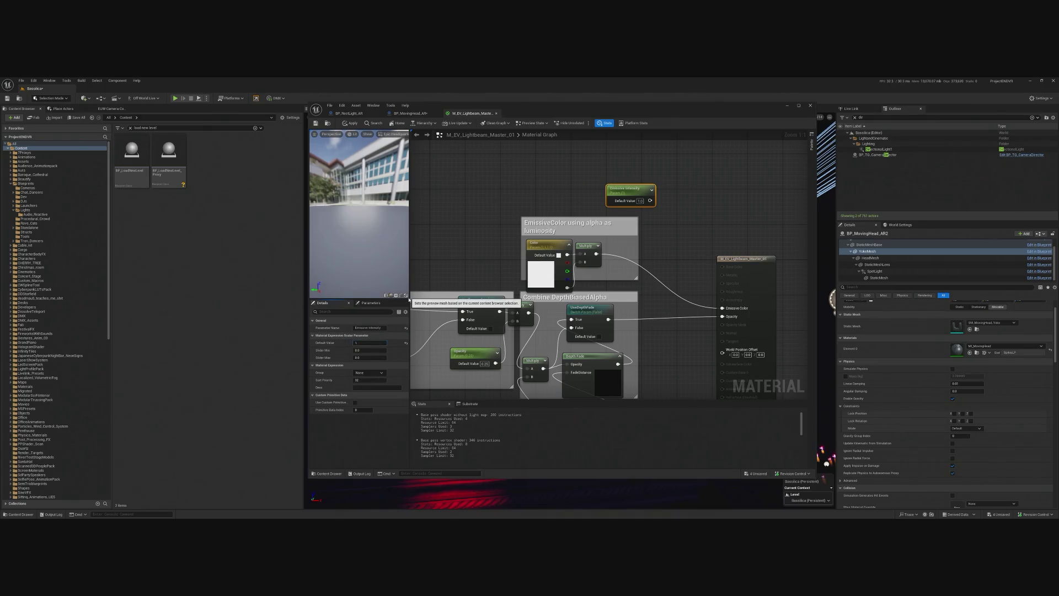
{"action": "right_click", "coordinate": [667, 260]}
{"action": "type", "text": "mult"}
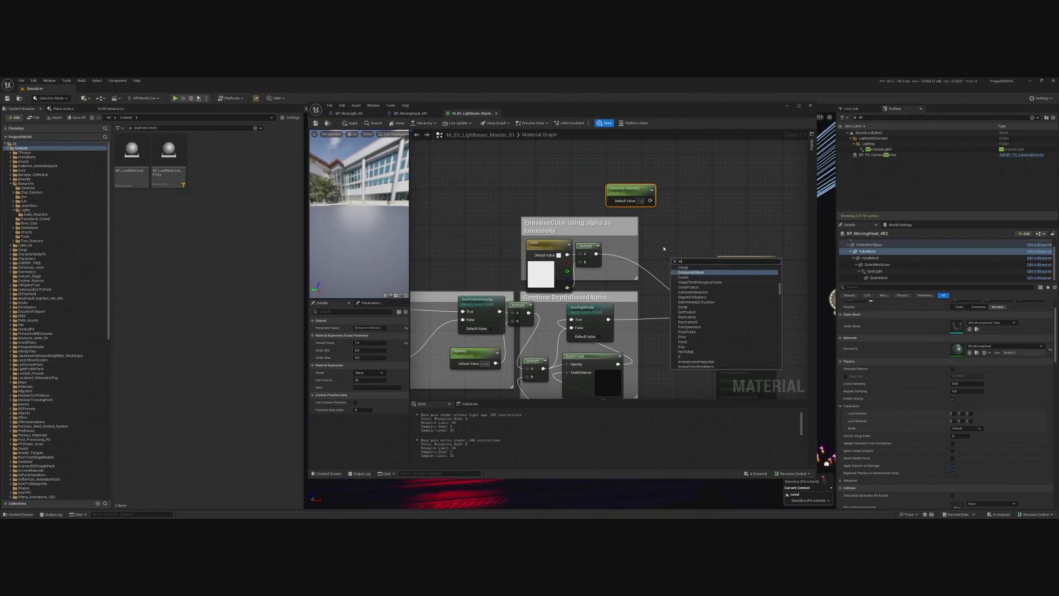
{"action": "left_click", "coordinate": [687, 281]}
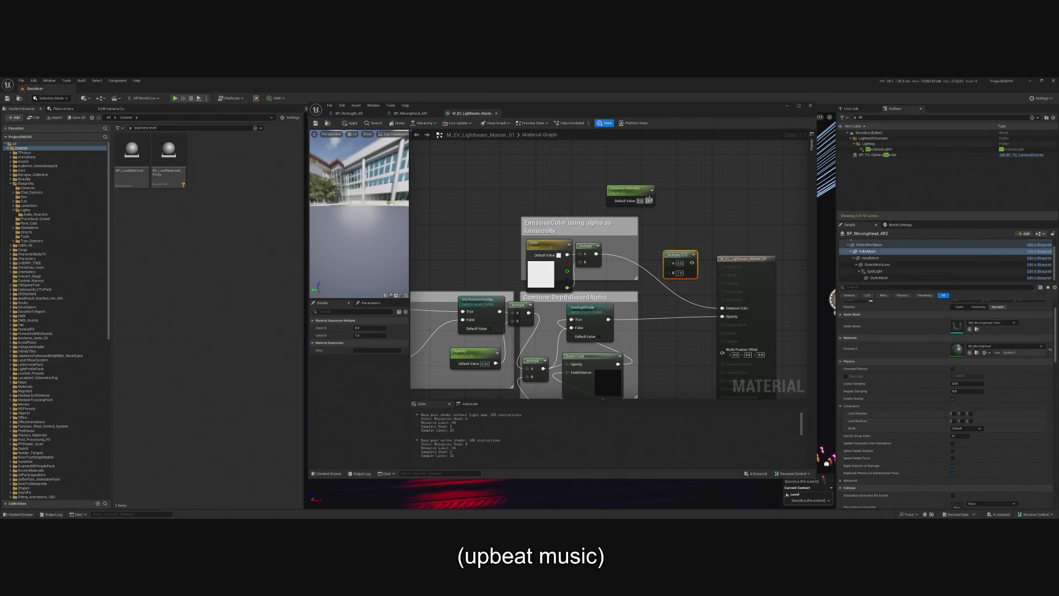
{"action": "left_click_drag", "start_coordinate": [650, 200], "coordinate": [669, 263]}
{"action": "mouse_move", "coordinate": [596, 253]}
{"action": "left_mouse_down"}
{"action": "mouse_move", "coordinate": [643, 273]}
{"action": "mouse_move", "coordinate": [698, 267]}
{"action": "mouse_move", "coordinate": [723, 308]}
{"action": "left_mouse_up"}
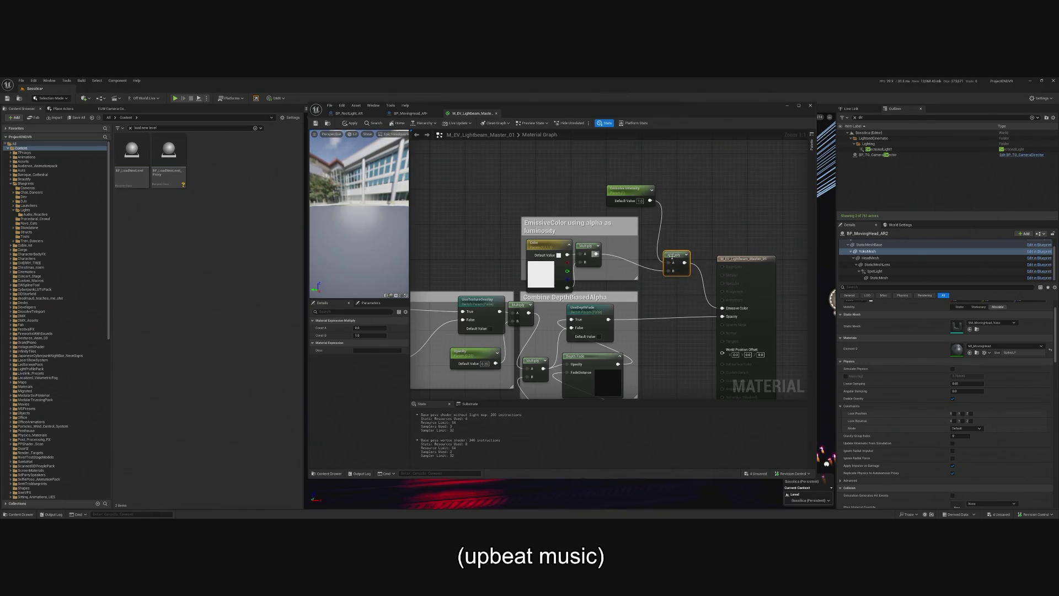
{"action": "left_click_drag", "start_coordinate": [620, 191], "coordinate": [602, 191]}
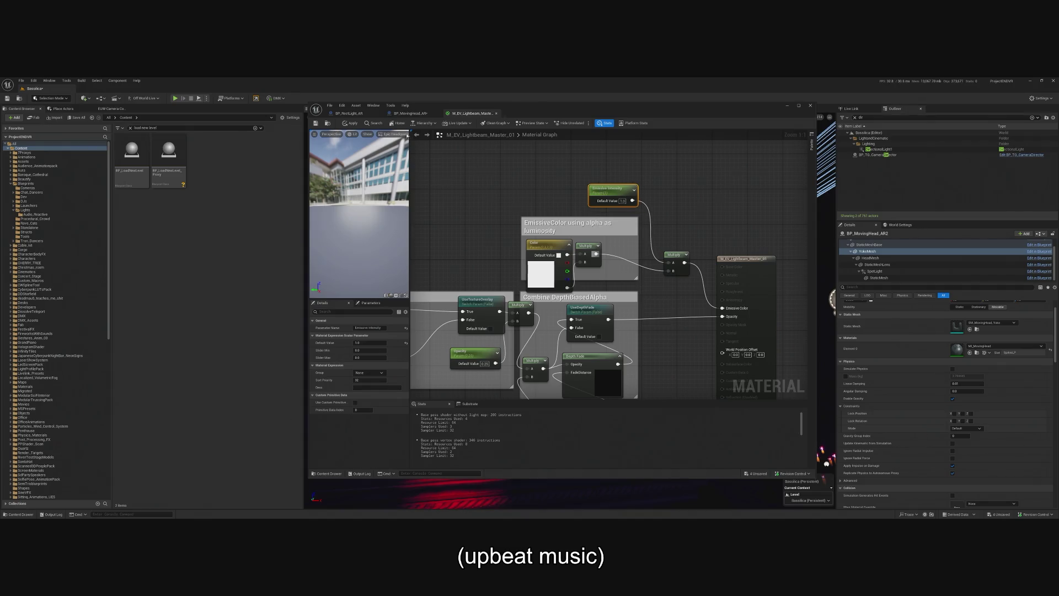
{"action": "left_click", "coordinate": [351, 123]}
{"action": "key", "text": "ctrl+s"}
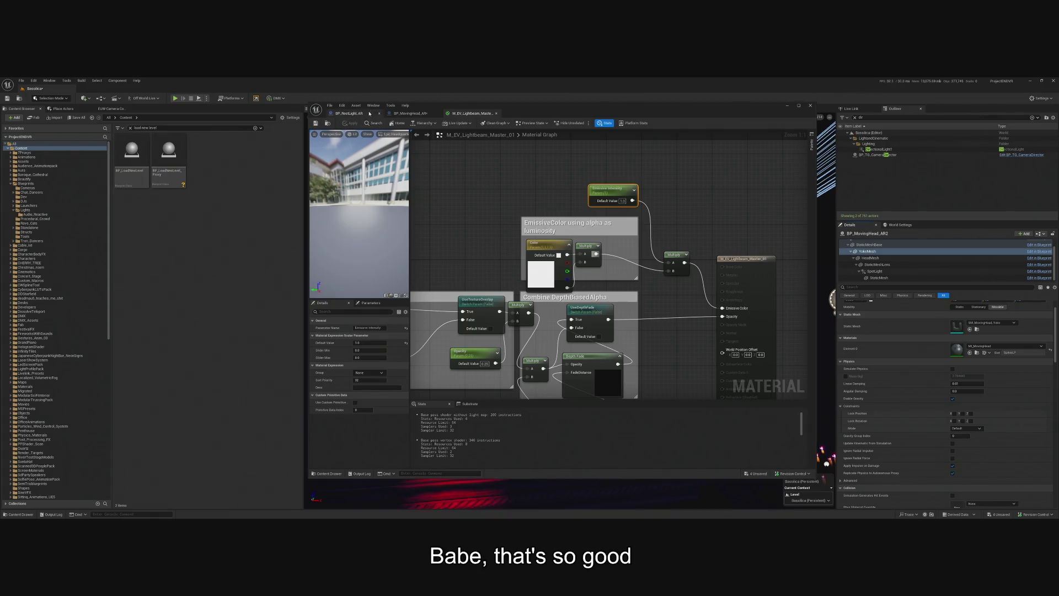
{"action": "left_click", "coordinate": [406, 106]}
{"action": "left_click", "coordinate": [405, 113]}
{"action": "left_click", "coordinate": [404, 112]}
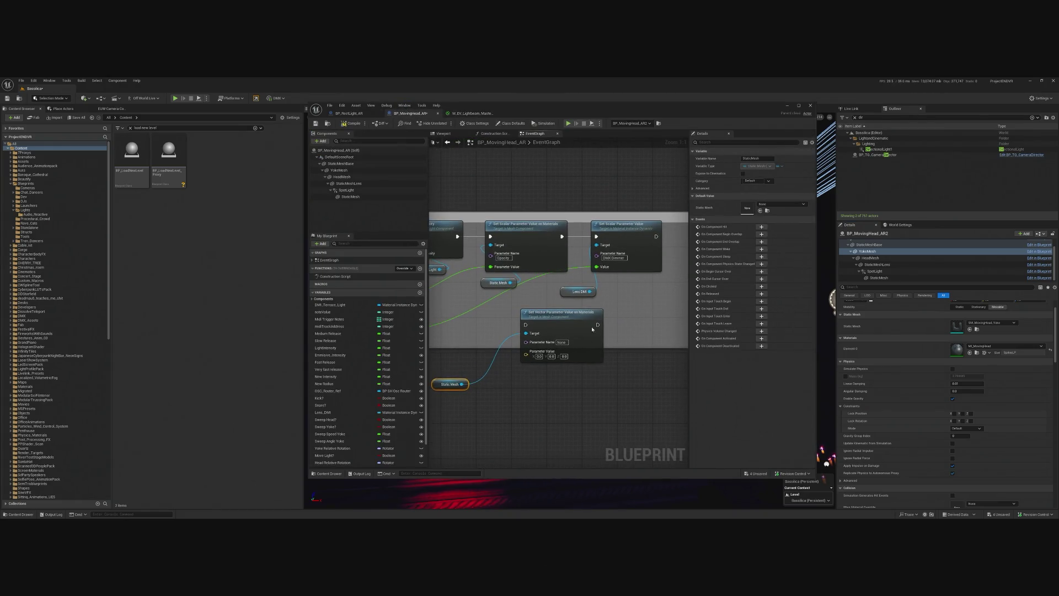
{"action": "key", "text": "ctrl+z"}
{"action": "key", "text": "ctrl+z"}
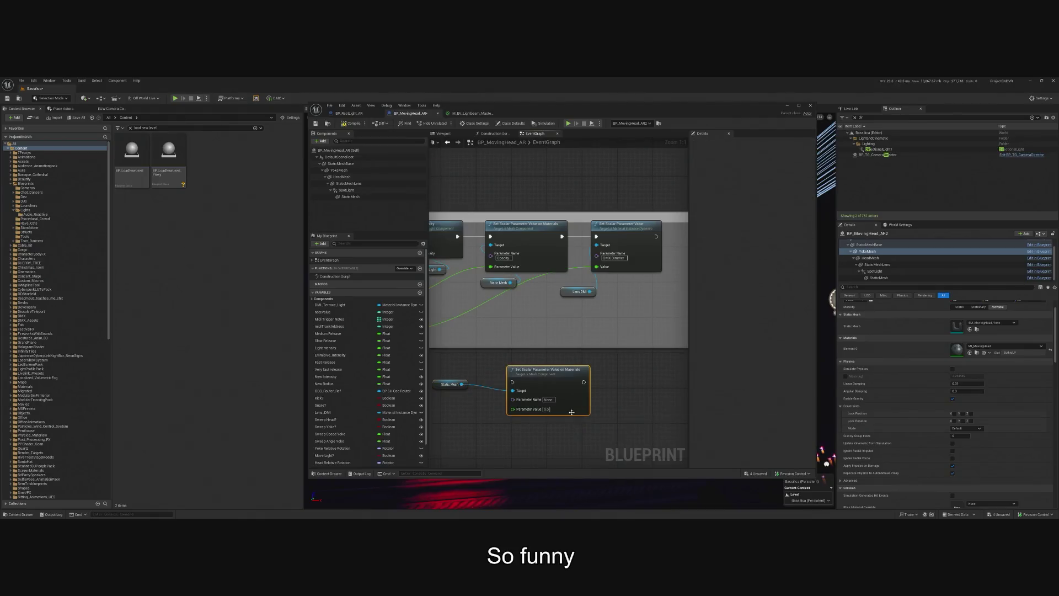
{"action": "left_click", "coordinate": [353, 113]}
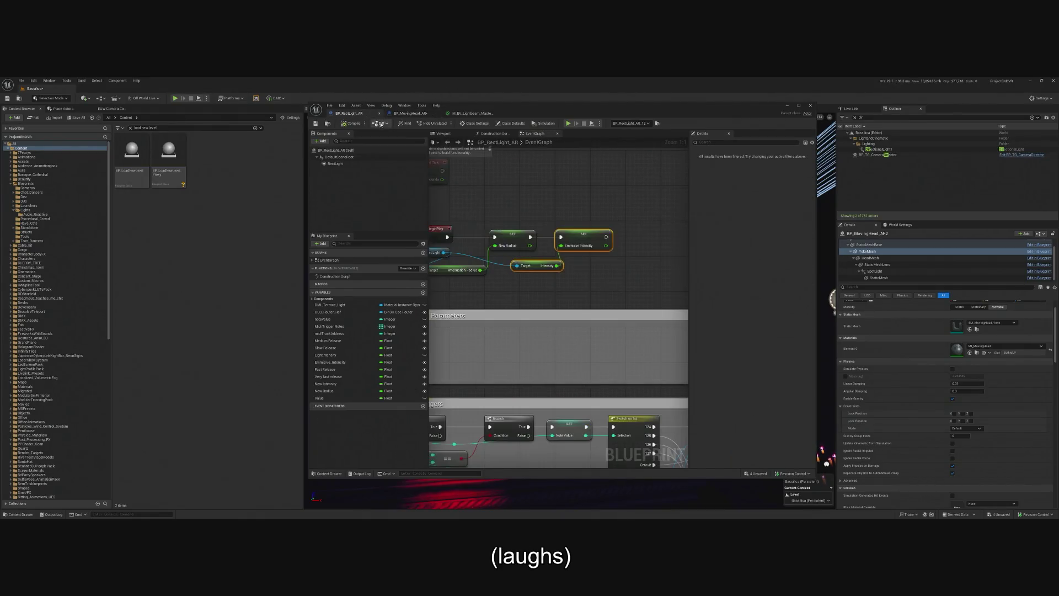
{"action": "left_click", "coordinate": [411, 113]}
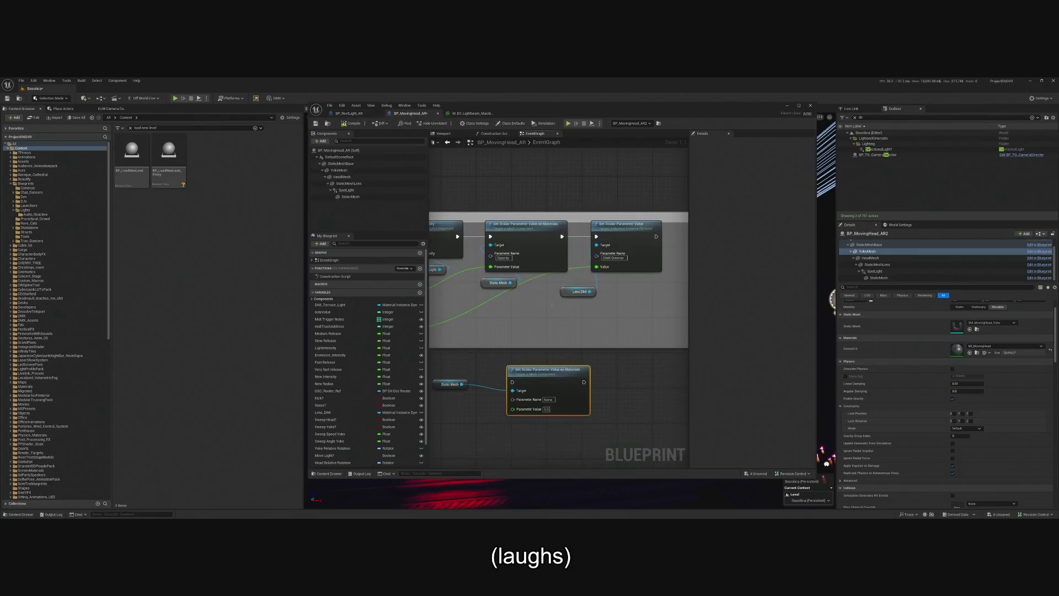
{"action": "left_click", "coordinate": [472, 113]}
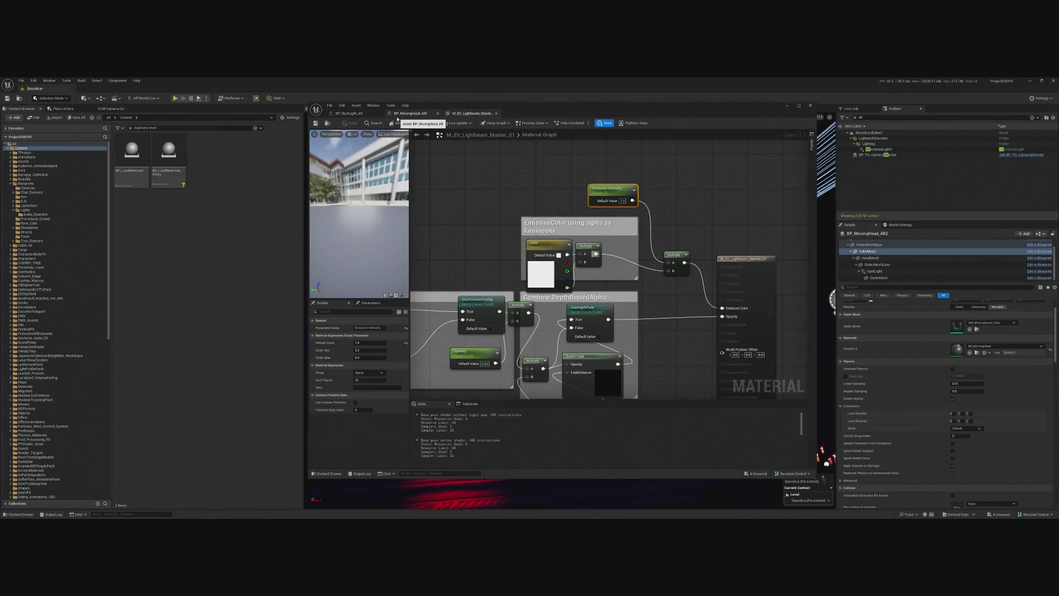
{"action": "left_click", "coordinate": [411, 114]}
{"action": "left_click", "coordinate": [545, 411]}
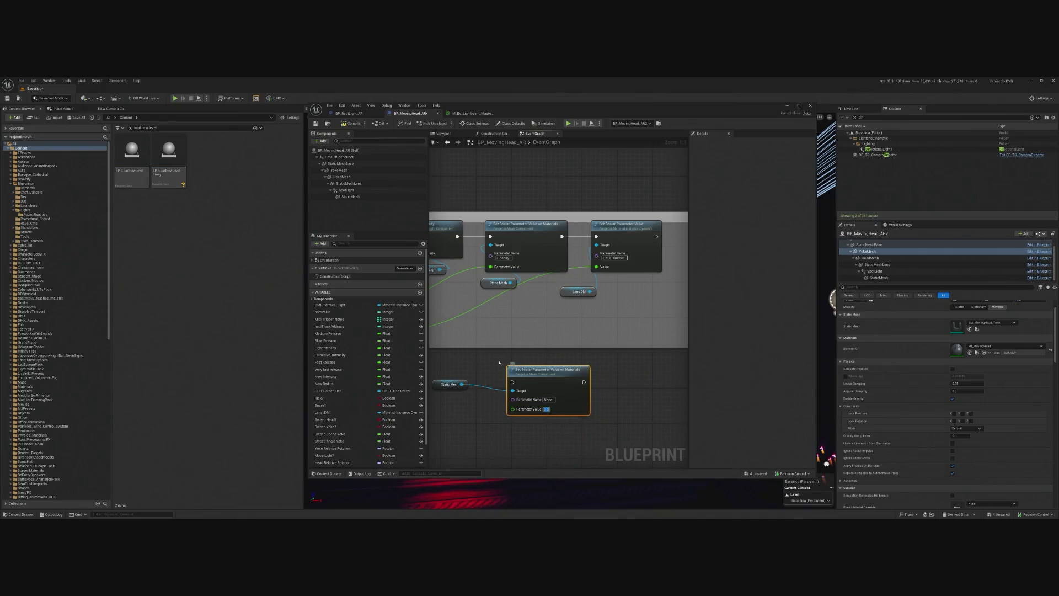
{"action": "key", "text": "ctrl+v"}
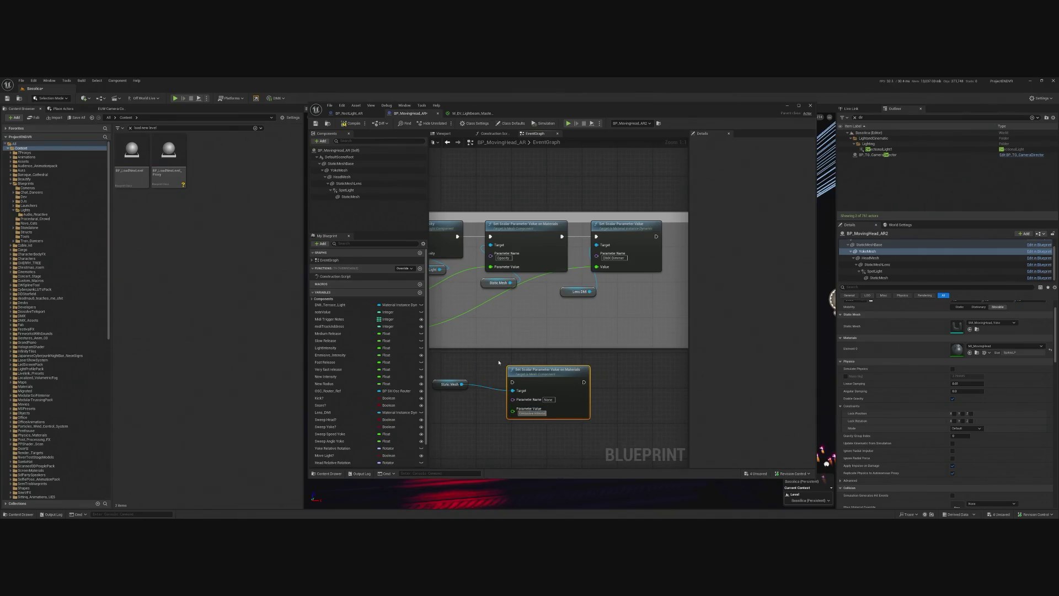
{"action": "key", "text": "ctrl+a"}
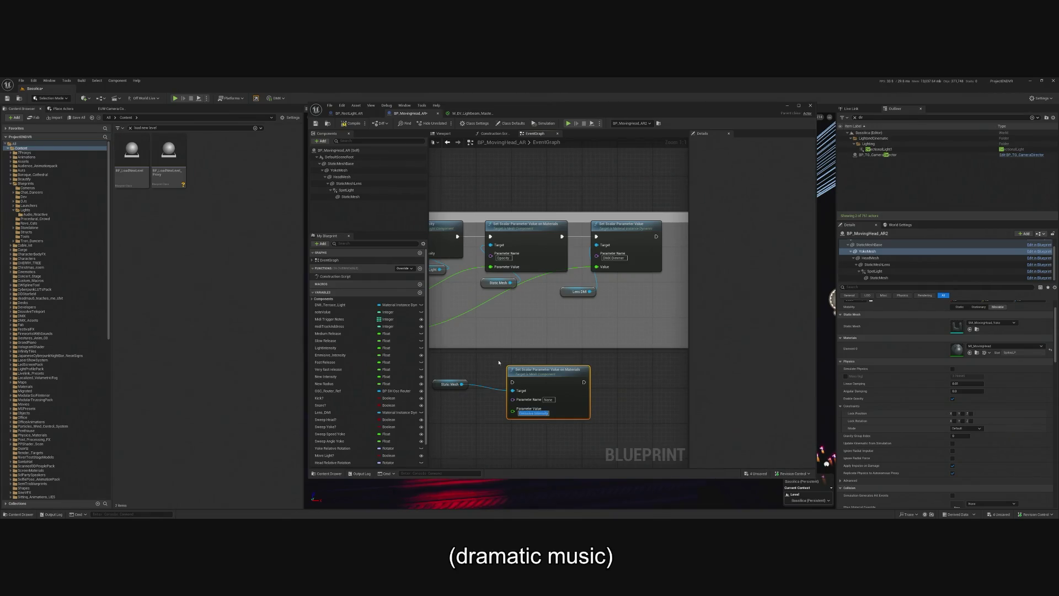
{"action": "key", "text": "BackSpace"}
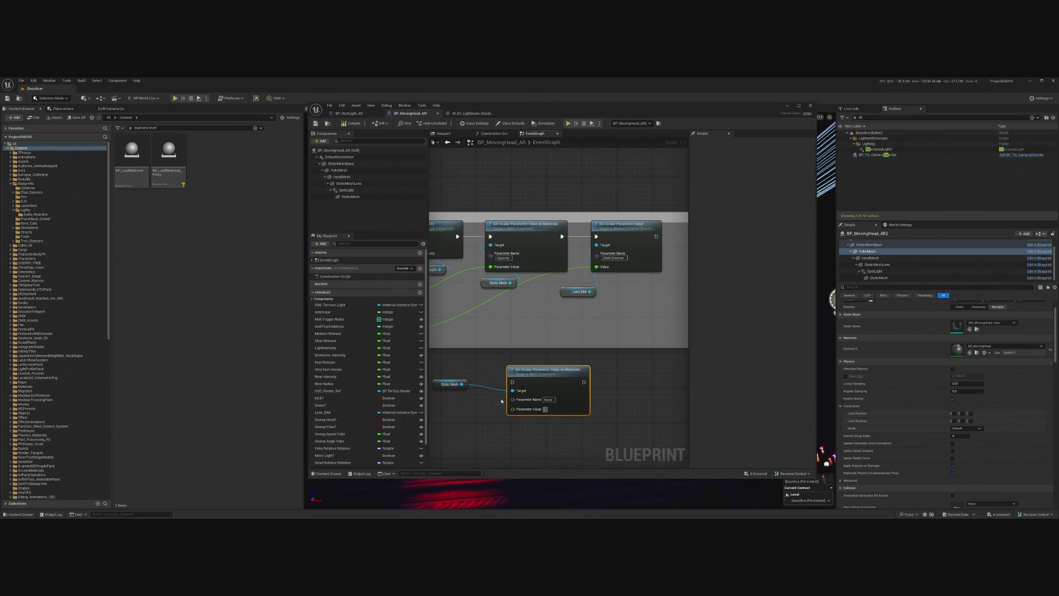
{"action": "left_click", "coordinate": [510, 381]}
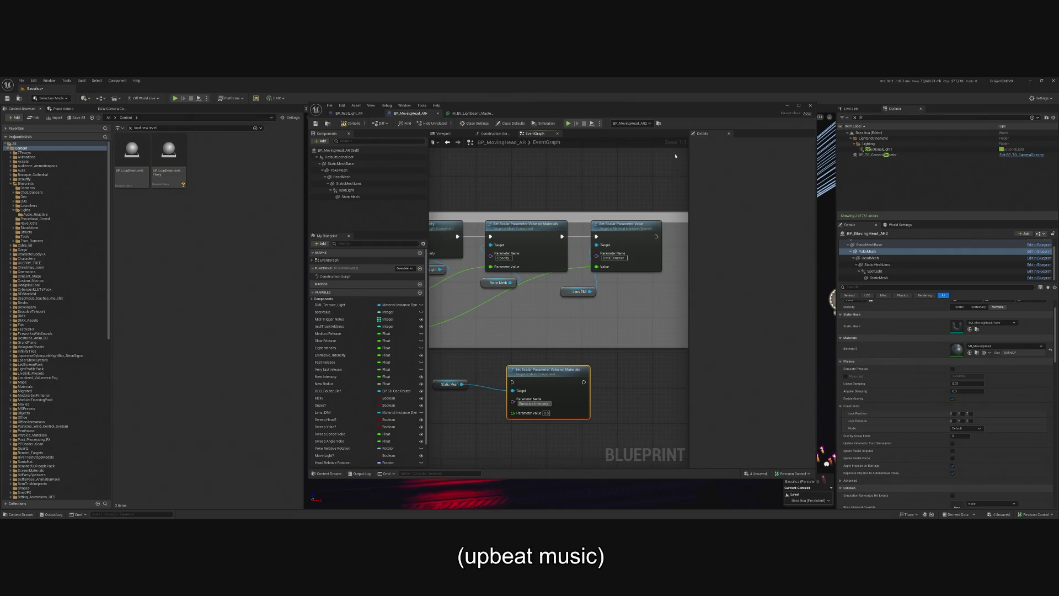
{"action": "mouse_move", "coordinate": [561, 377]}
{"action": "left_mouse_down"}
{"action": "mouse_move", "coordinate": [679, 302]}
{"action": "mouse_move", "coordinate": [667, 222]}
{"action": "mouse_move", "coordinate": [684, 232]}
{"action": "mouse_move", "coordinate": [597, 228]}
{"action": "left_mouse_up"}
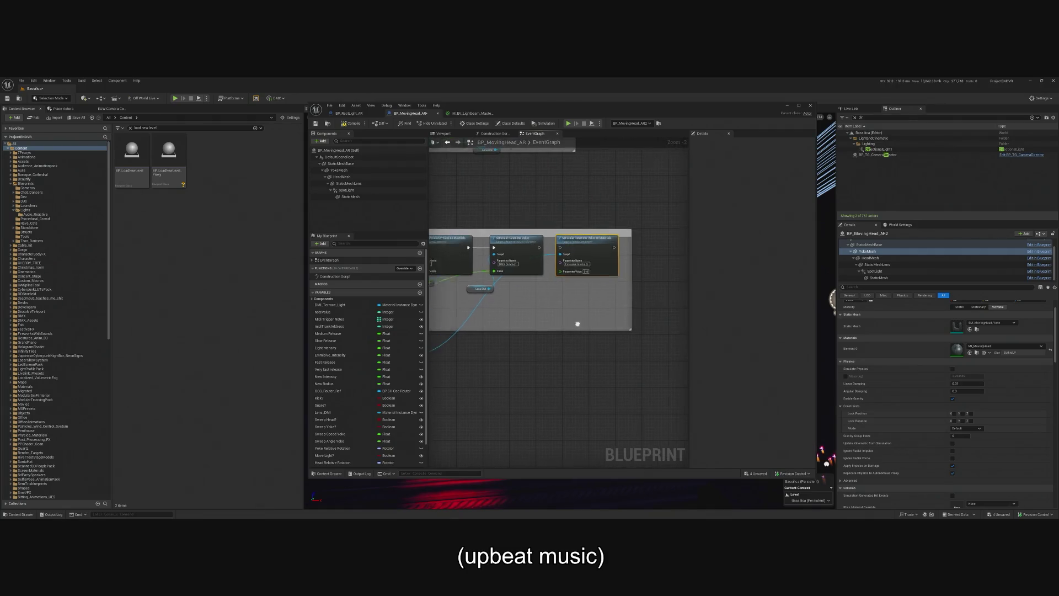
{"action": "scroll", "coordinate": [518, 361], "scroll_direction": "down", "scroll_amount": 2}
{"action": "mouse_move", "coordinate": [518, 361]}
{"action": "left_mouse_down"}
{"action": "mouse_move", "coordinate": [607, 309]}
{"action": "mouse_move", "coordinate": [665, 291]}
{"action": "left_mouse_up"}
{"action": "double_click", "coordinate": [519, 250]}
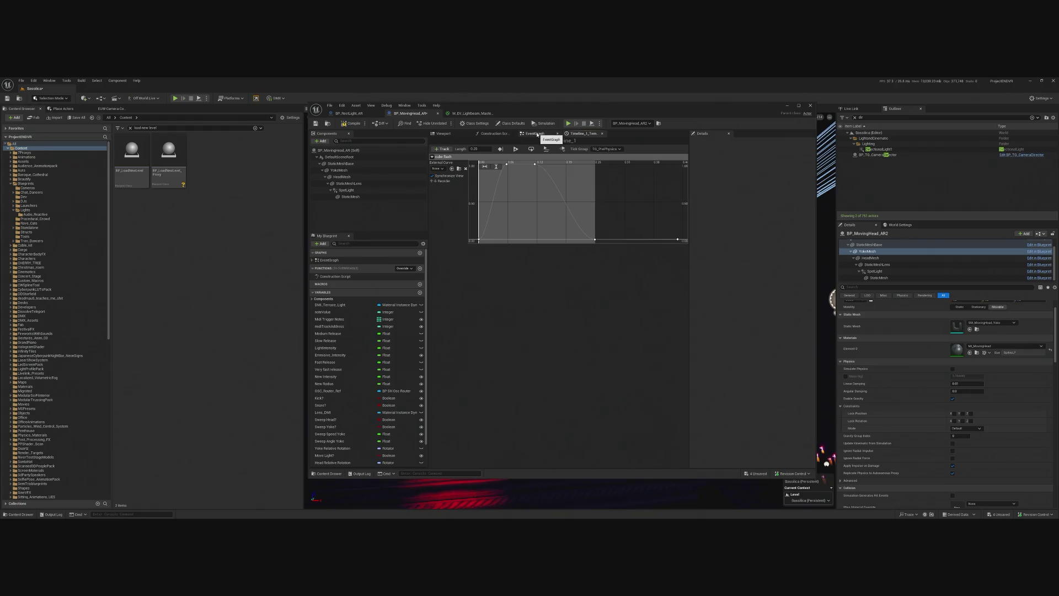
{"action": "left_click", "coordinate": [538, 135]}
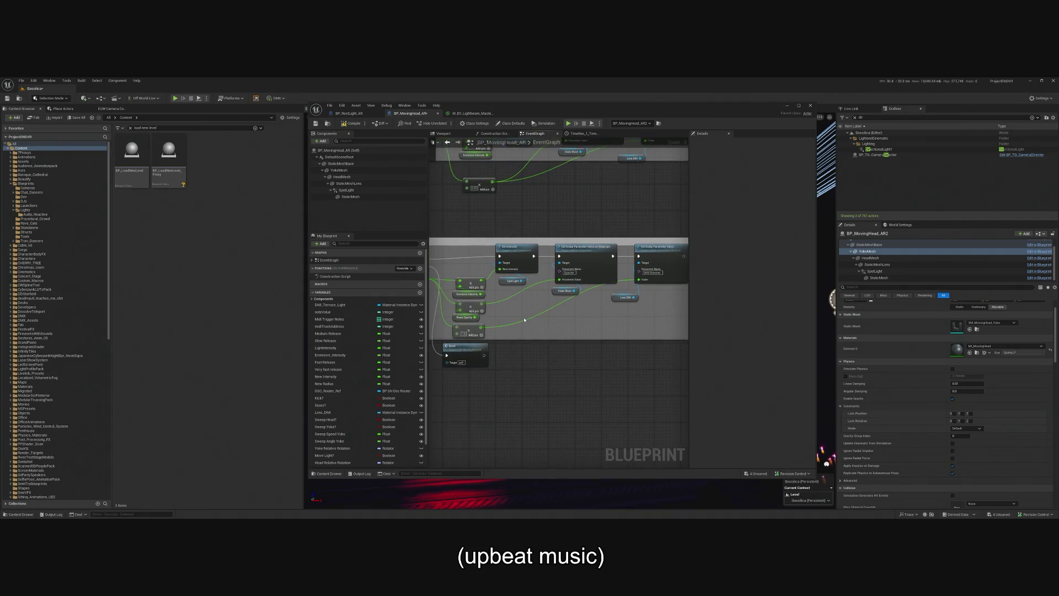
{"action": "scroll", "coordinate": [522, 320], "scroll_direction": "up", "scroll_amount": 1}
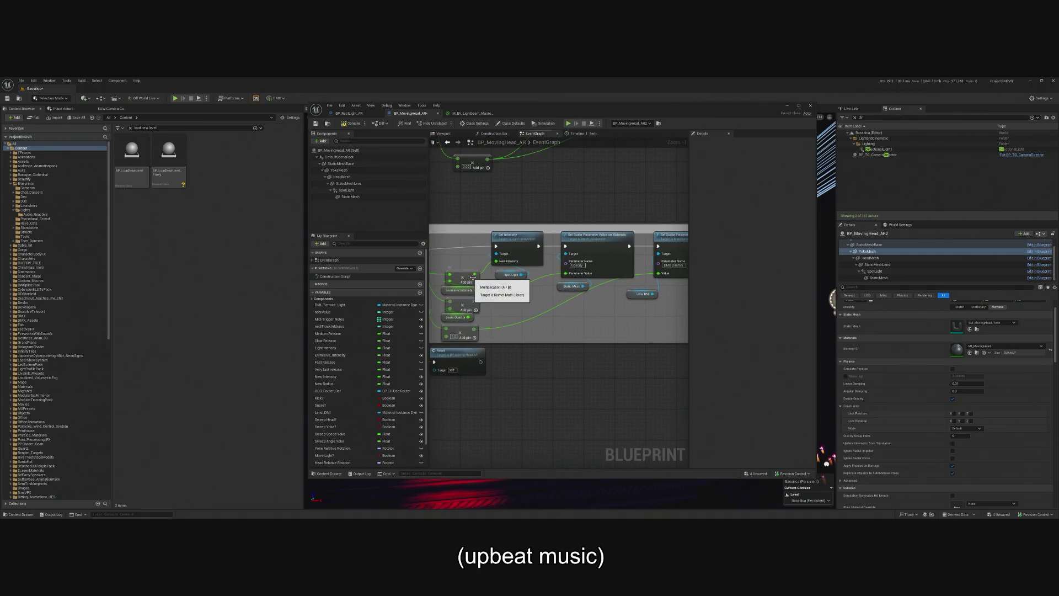
{"action": "left_click", "coordinate": [459, 291]}
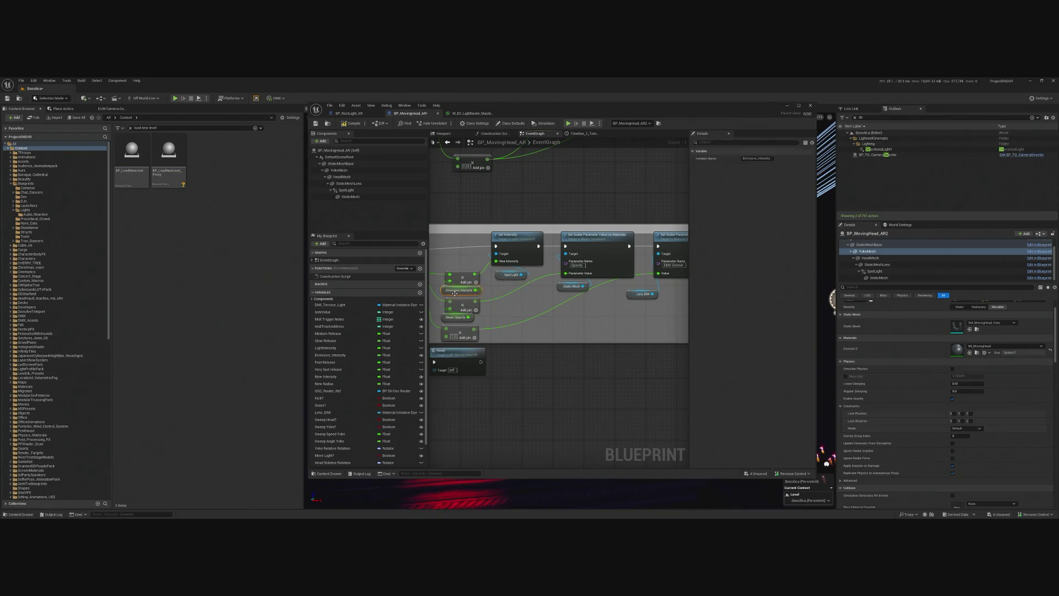
{"action": "mouse_move", "coordinate": [474, 275]}
{"action": "left_mouse_down"}
{"action": "mouse_move", "coordinate": [686, 331]}
{"action": "mouse_move", "coordinate": [528, 275]}
{"action": "mouse_move", "coordinate": [536, 247]}
{"action": "left_mouse_up"}
{"action": "left_click", "coordinate": [351, 123]}
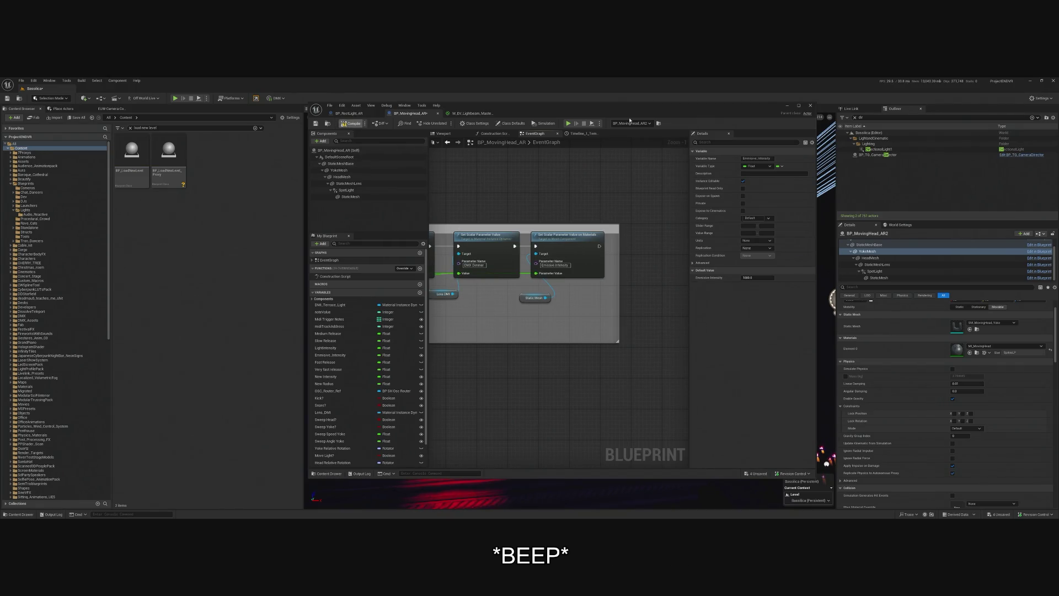
{"action": "left_click", "coordinate": [533, 363]}
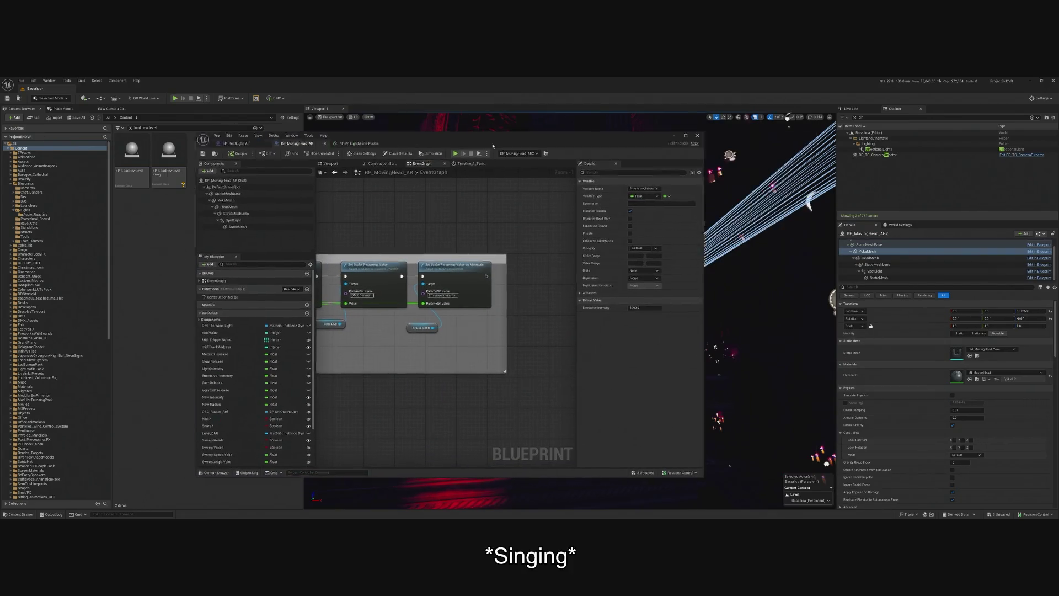
{"action": "left_click", "coordinate": [544, 118]}
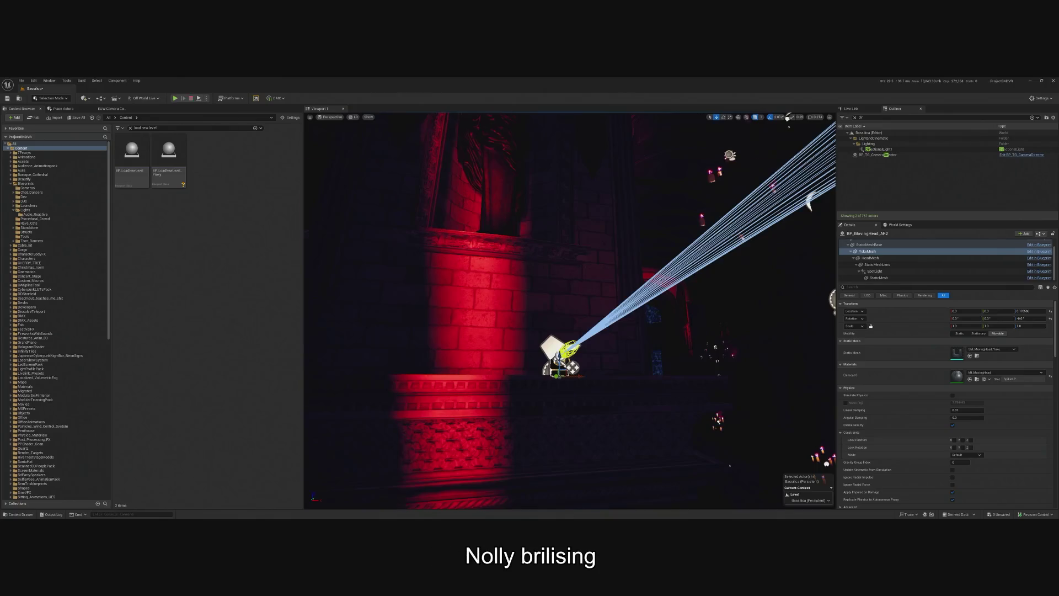
{"action": "key", "text": "alt+p"}
{"action": "left_click", "coordinate": [379, 337]}
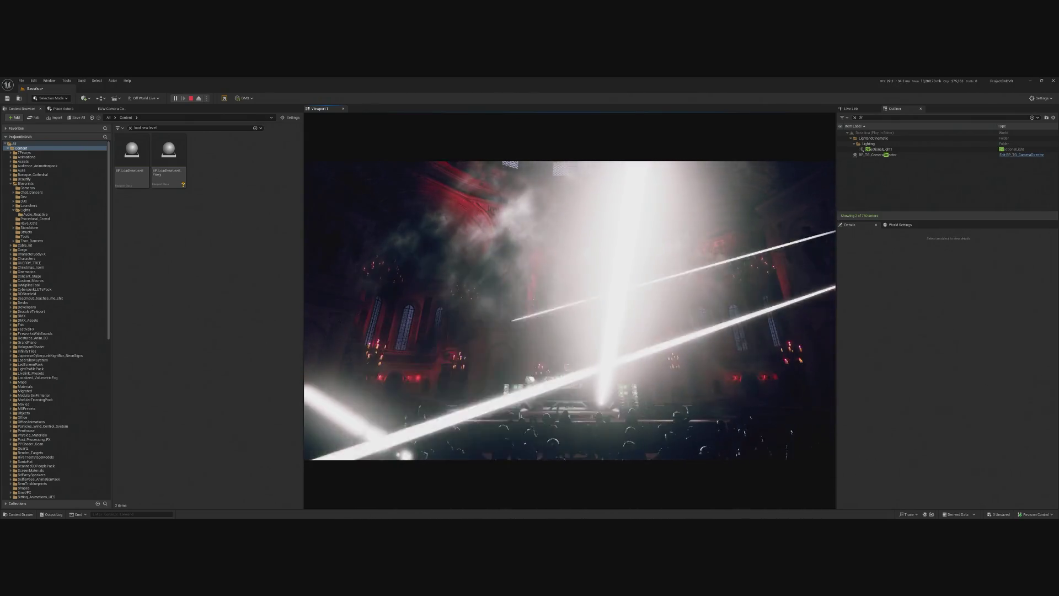
{"action": "key", "text": "Escape"}
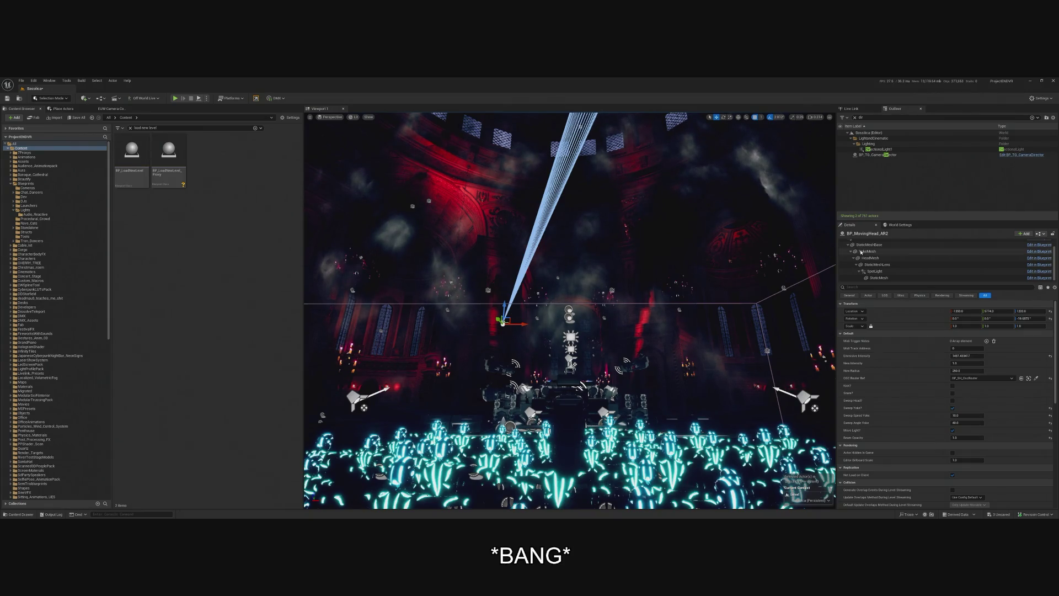
{"action": "left_click", "coordinate": [875, 271]}
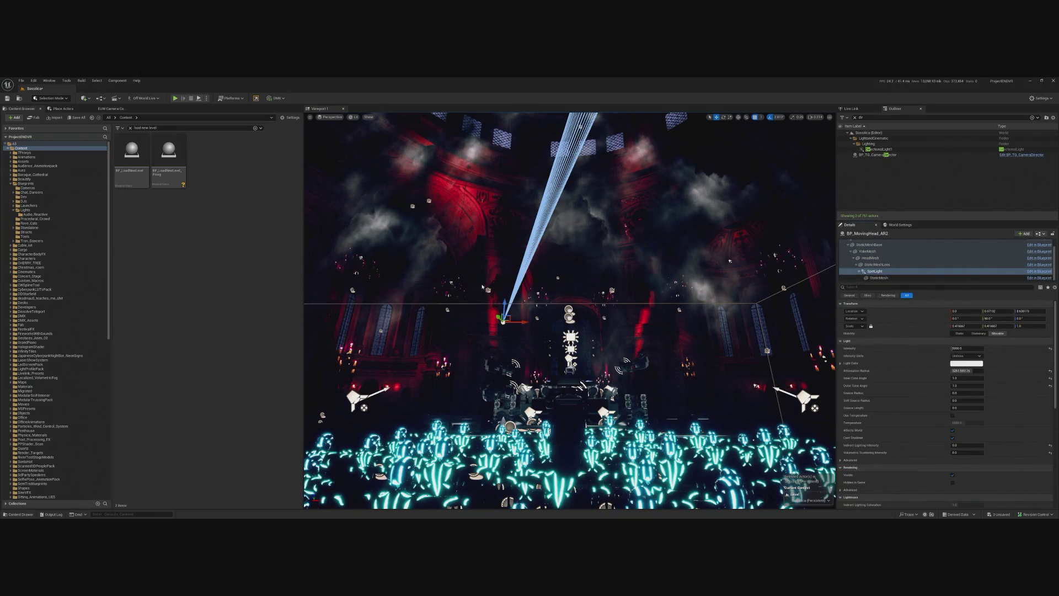
{"action": "key", "text": "alt+p"}
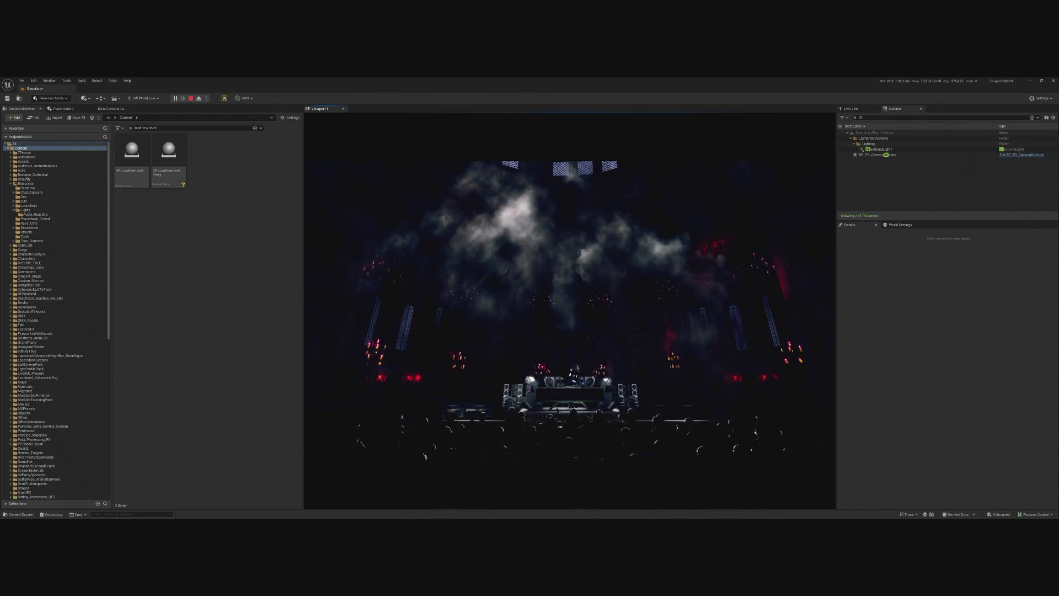
{"action": "key", "text": "Escape"}
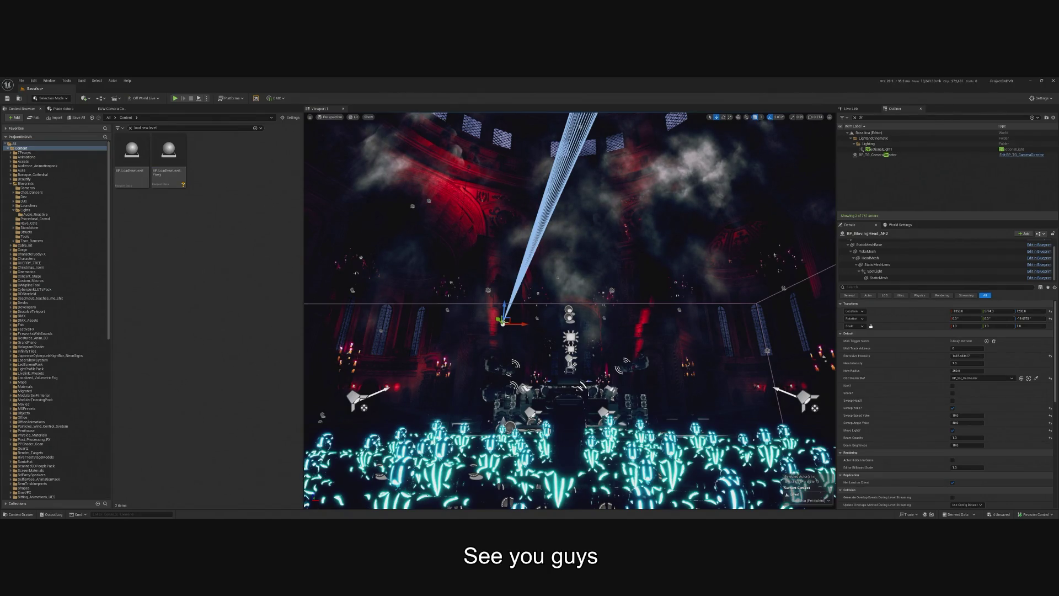
{"action": "key", "text": "alt+p"}
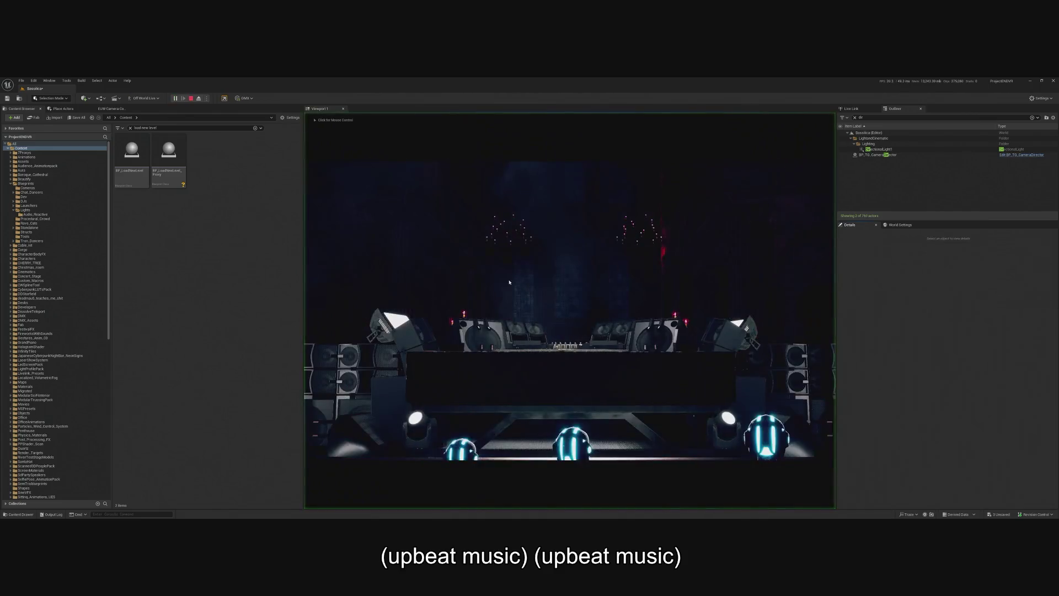
{"action": "left_click", "coordinate": [509, 282]}
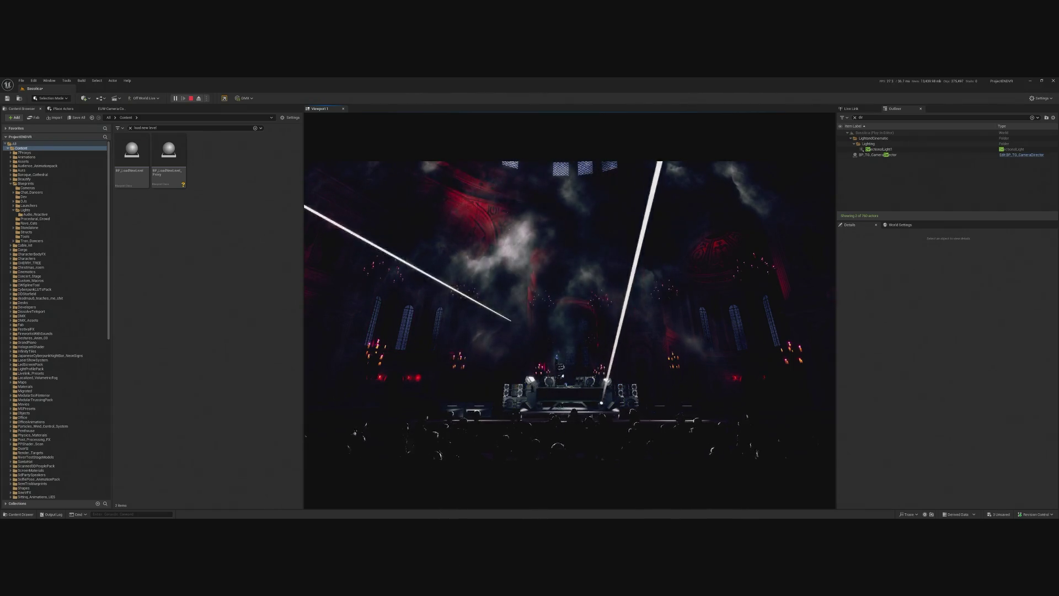
{"action": "key", "text": "Escape"}
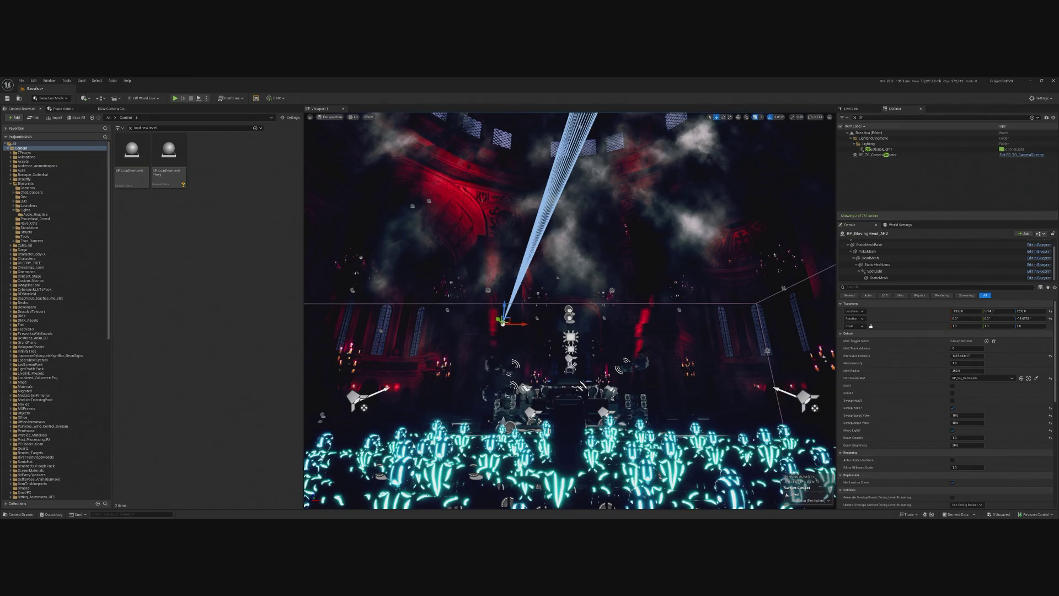
{"action": "left_click", "coordinate": [855, 118]}
{"action": "left_click", "coordinate": [876, 174]}
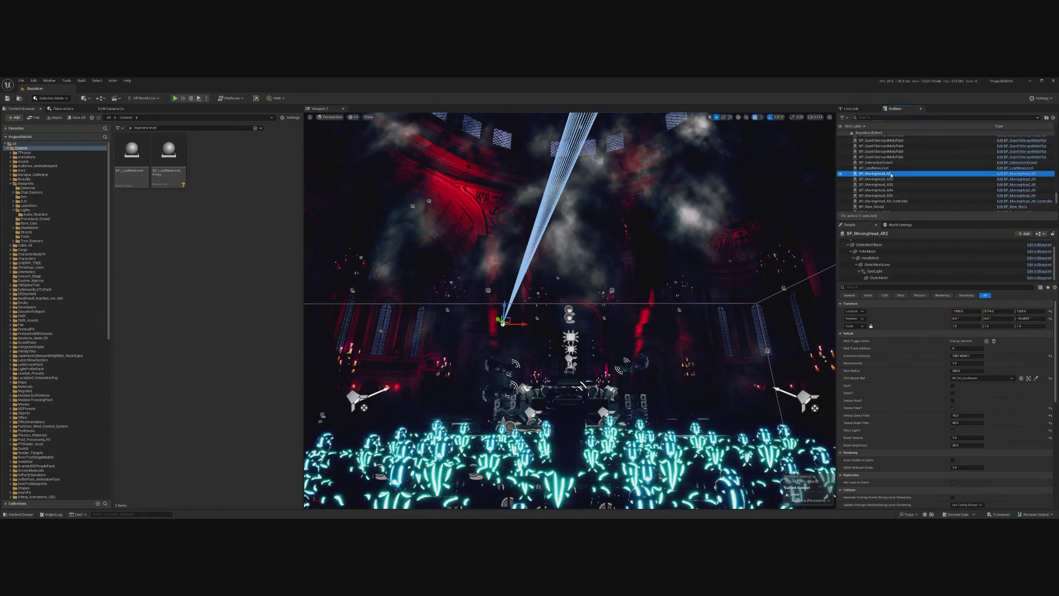
{"action": "left_click", "coordinate": [882, 195], "text": "shift"}
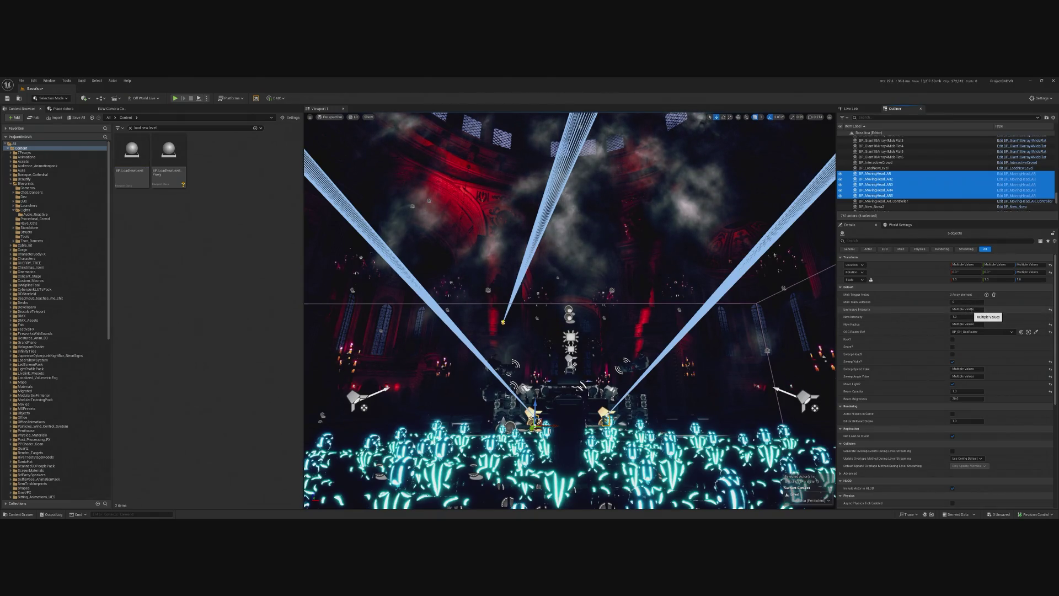
{"action": "left_click", "coordinate": [979, 309]}
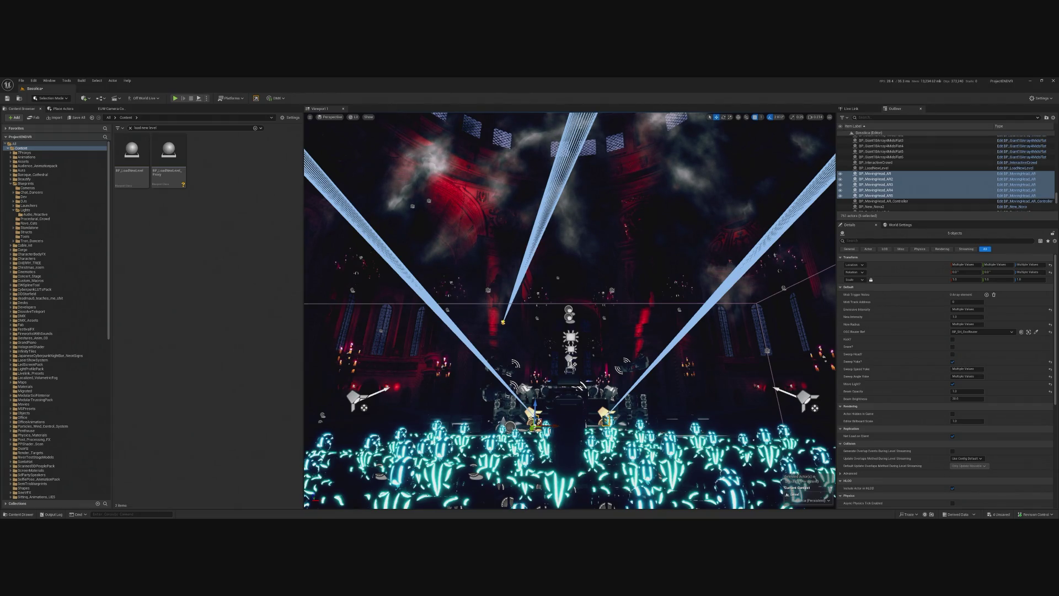
{"action": "key", "text": "alt+p"}
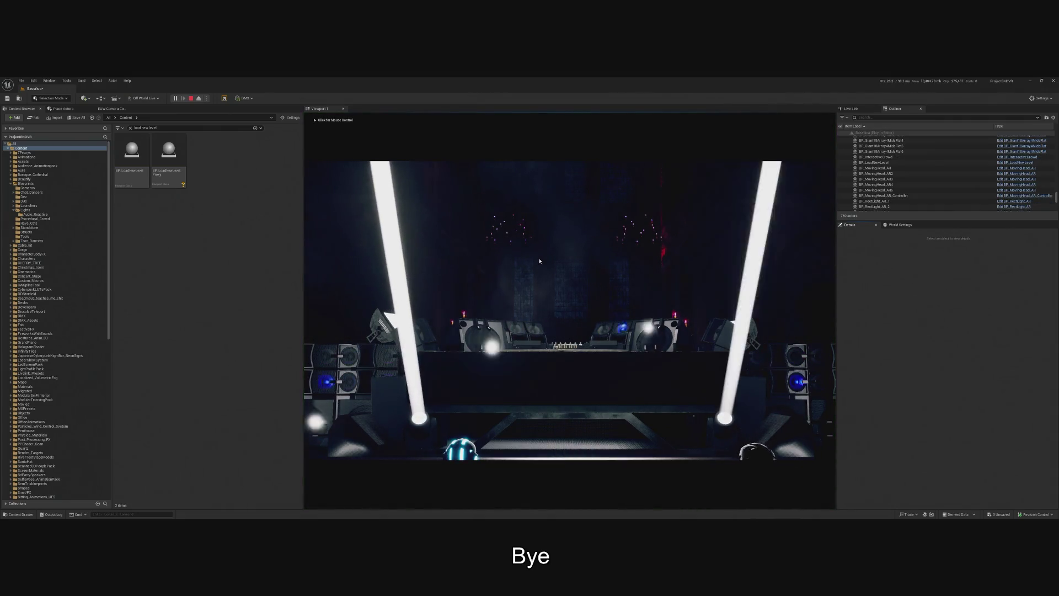
{"action": "left_click", "coordinate": [539, 261]}
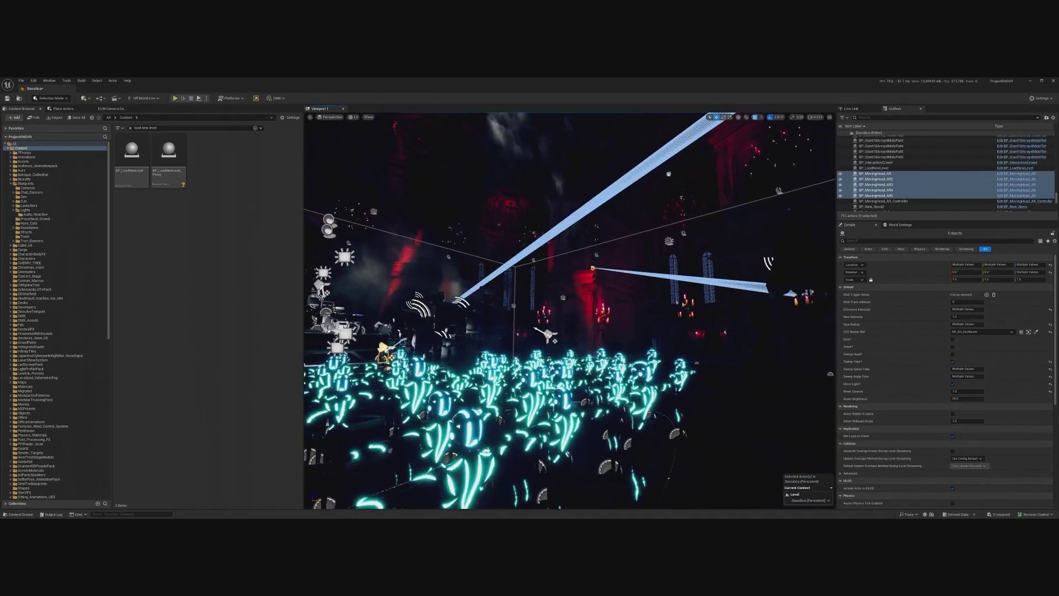
{"action": "left_click", "coordinate": [512, 341]}
{"action": "key", "text": "f"}
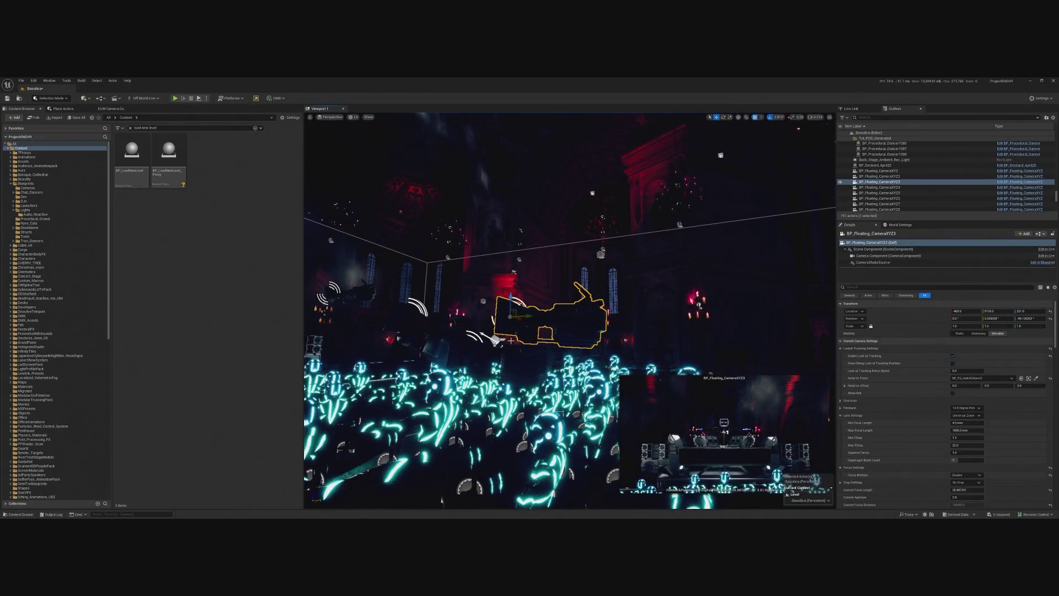
{"action": "left_click", "coordinate": [551, 493]}
{"action": "left_click", "coordinate": [512, 367]}
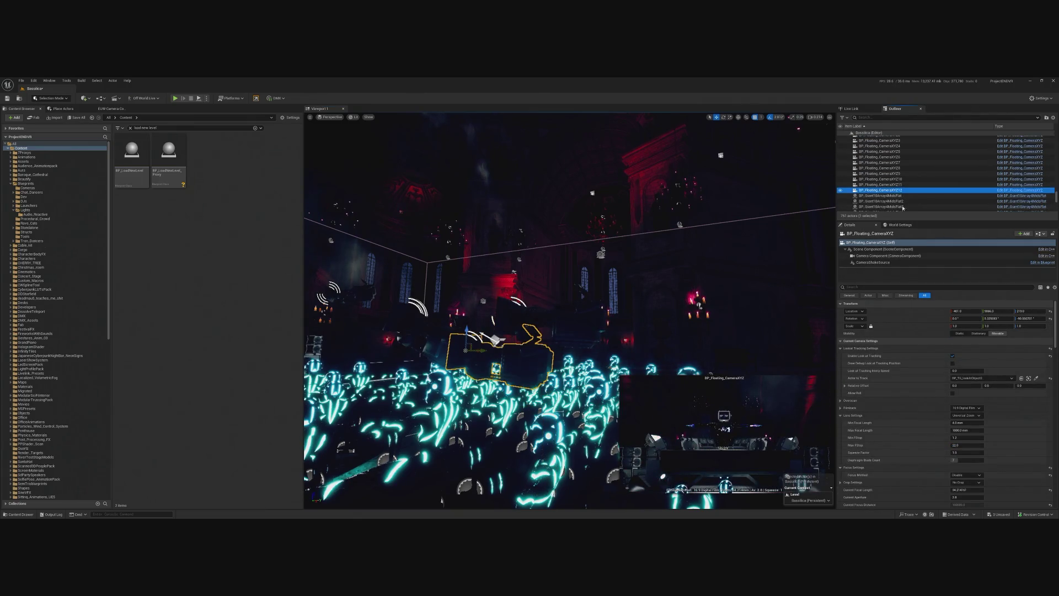
{"action": "scroll", "coordinate": [976, 473], "scroll_direction": "down", "scroll_amount": 5}
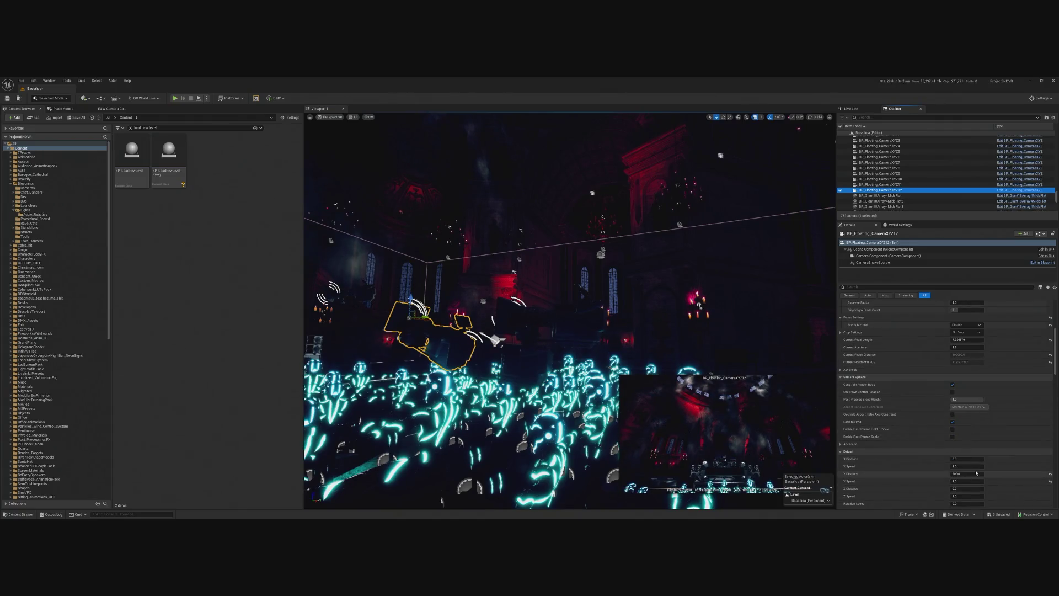
{"action": "left_click", "coordinate": [977, 473]}
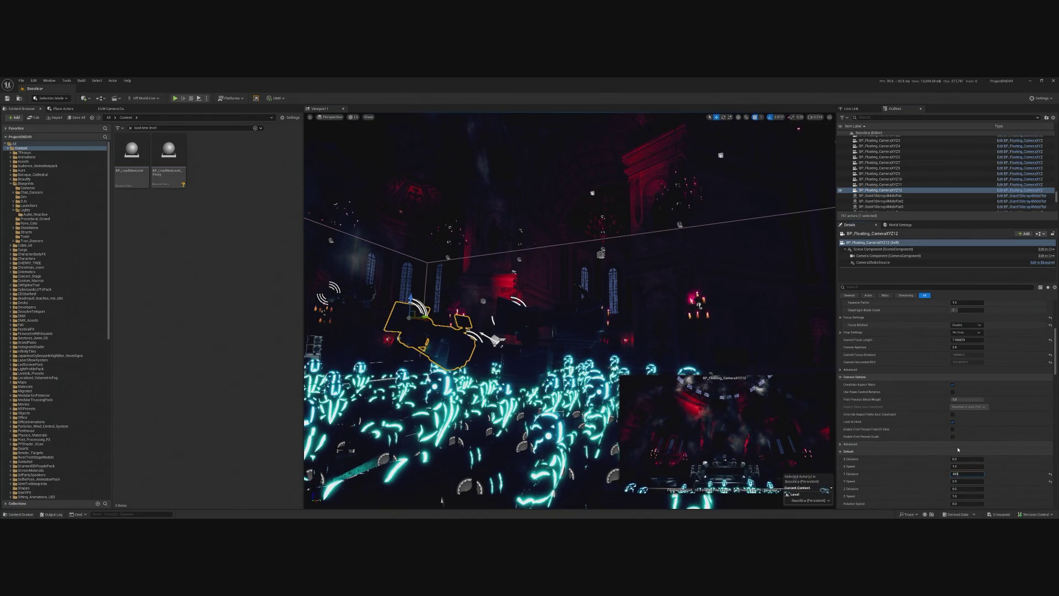
{"action": "type", "text": "399"}
{"action": "key", "text": "Return"}
{"action": "scroll", "coordinate": [959, 450], "scroll_direction": "down", "scroll_amount": 3}
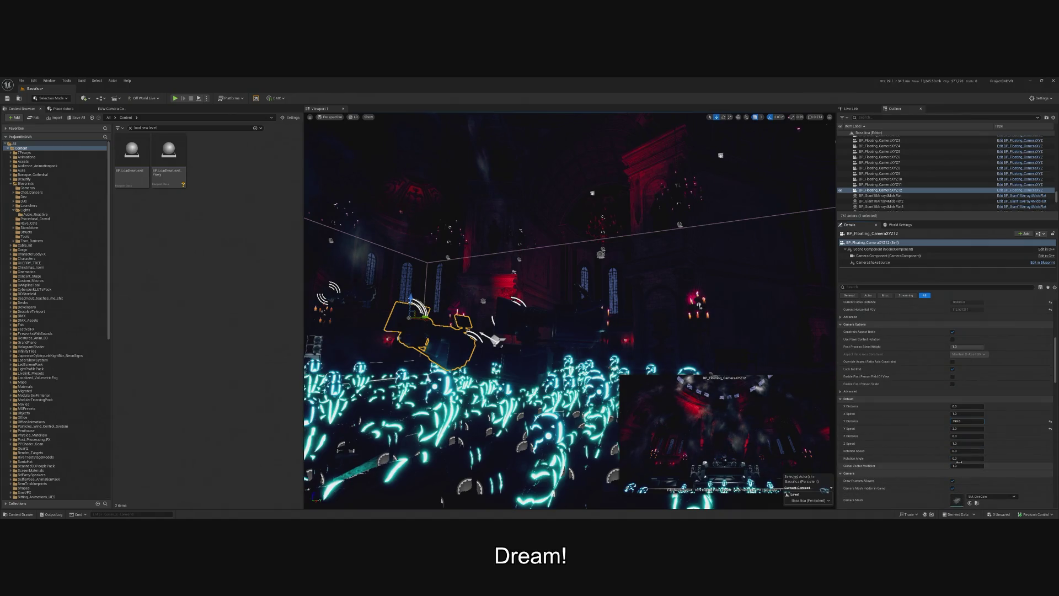
{"action": "left_click", "coordinate": [959, 466]}
{"action": "type", "text": "2"}
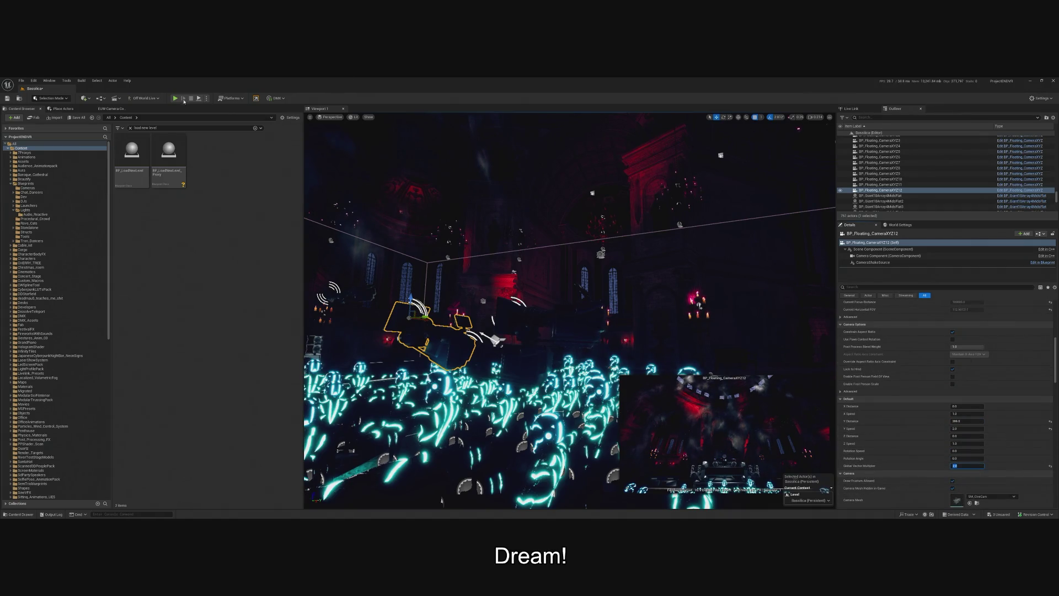
{"action": "key", "text": "alt+p"}
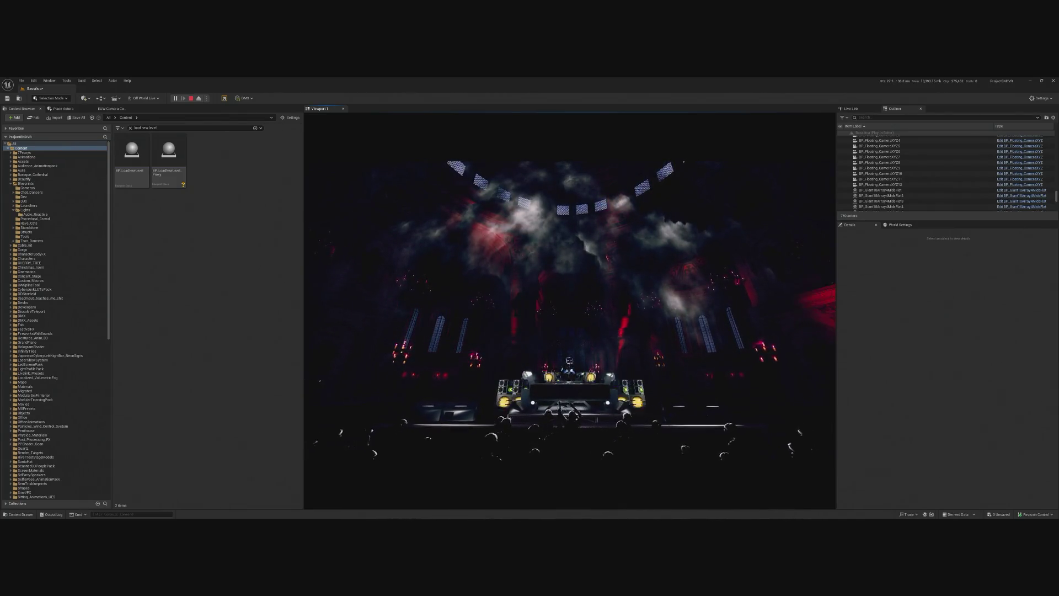
{"action": "key", "text": "Escape"}
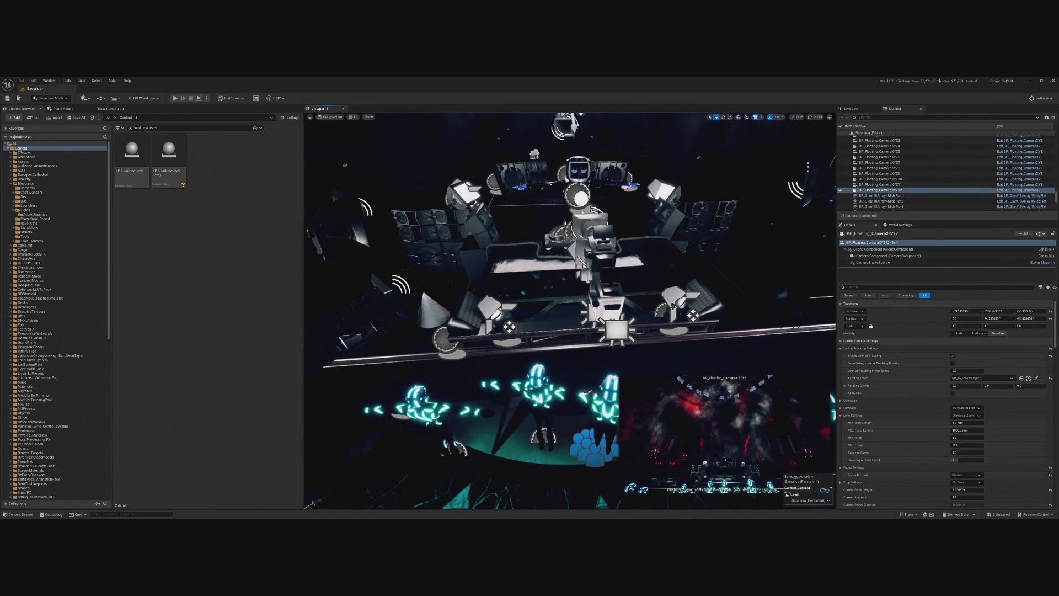
{"action": "left_click", "coordinate": [500, 319]}
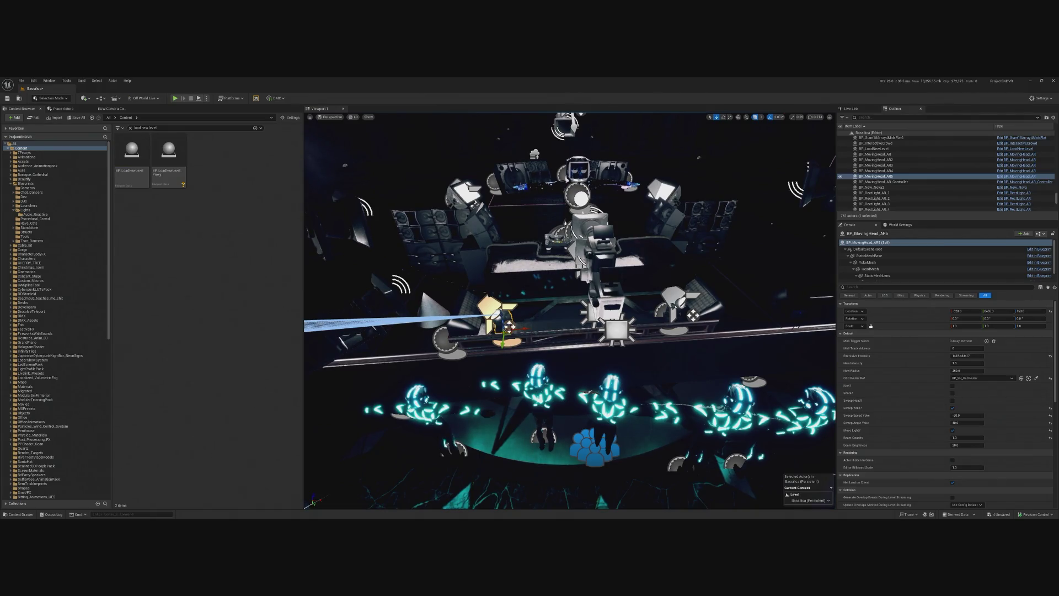
{"action": "key", "text": "alt+p"}
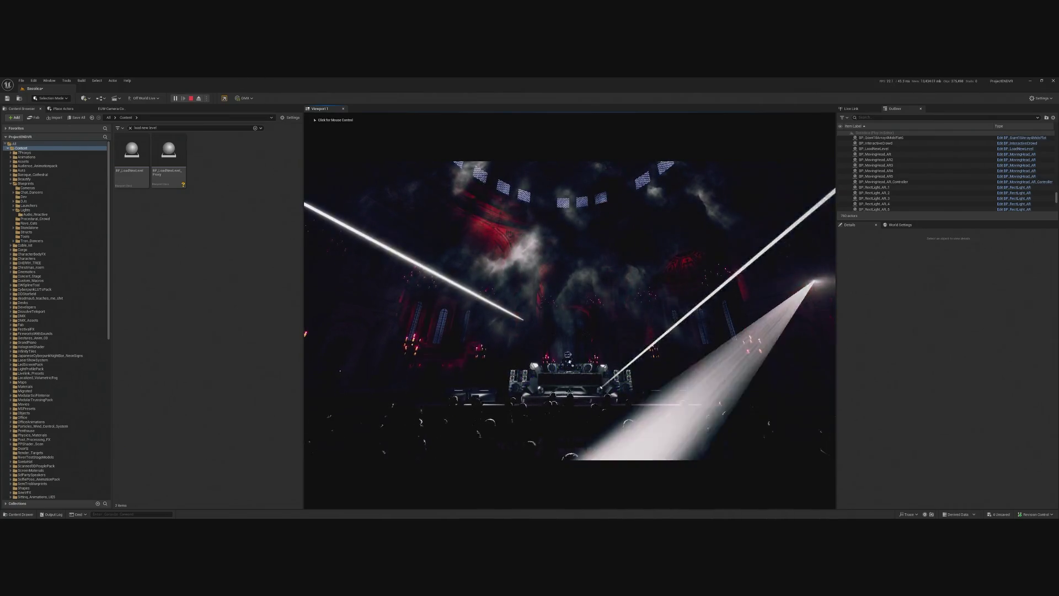
{"action": "left_click", "coordinate": [419, 265]}
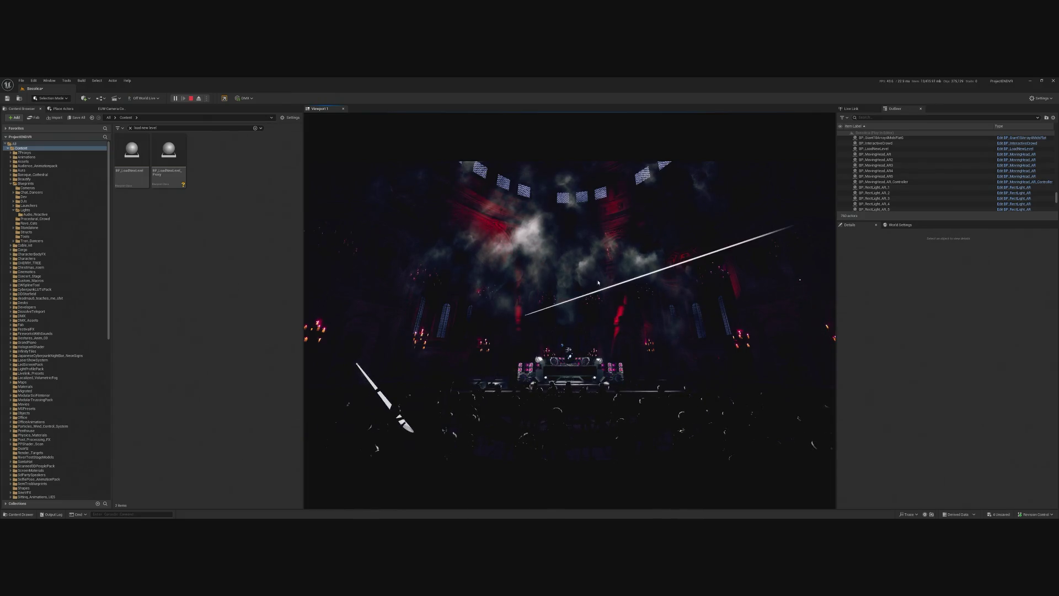
{"action": "key", "text": "Escape"}
{"action": "key", "text": "f"}
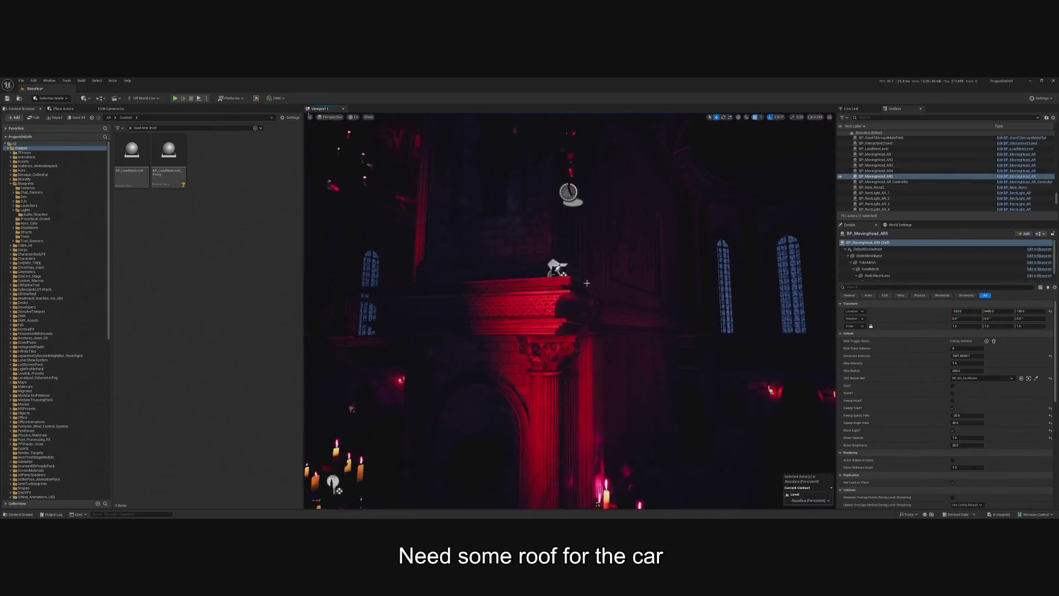
{"action": "left_click", "coordinate": [557, 269]}
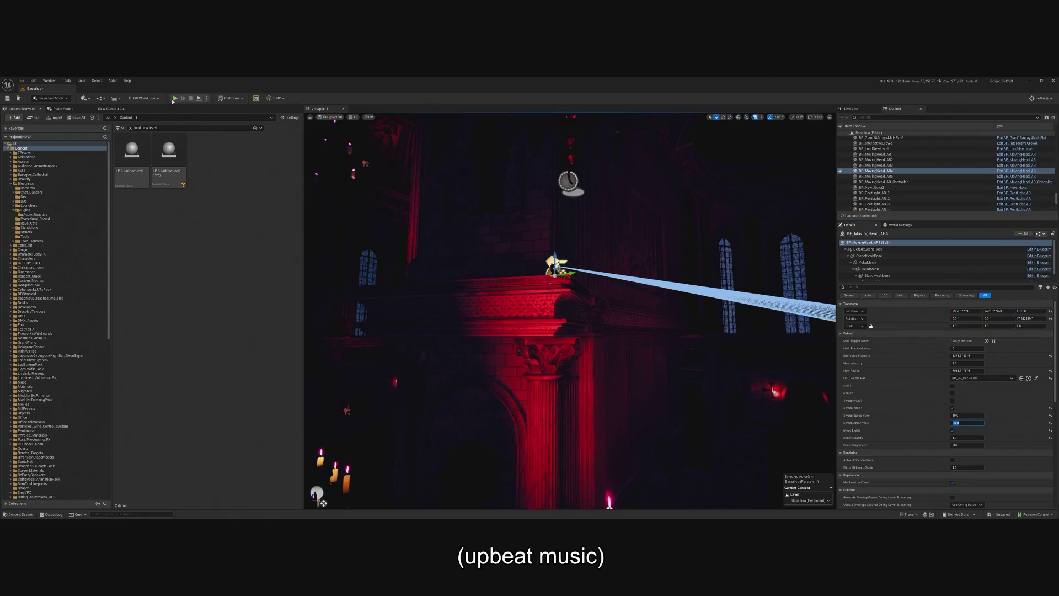
{"action": "key", "text": "alt+p"}
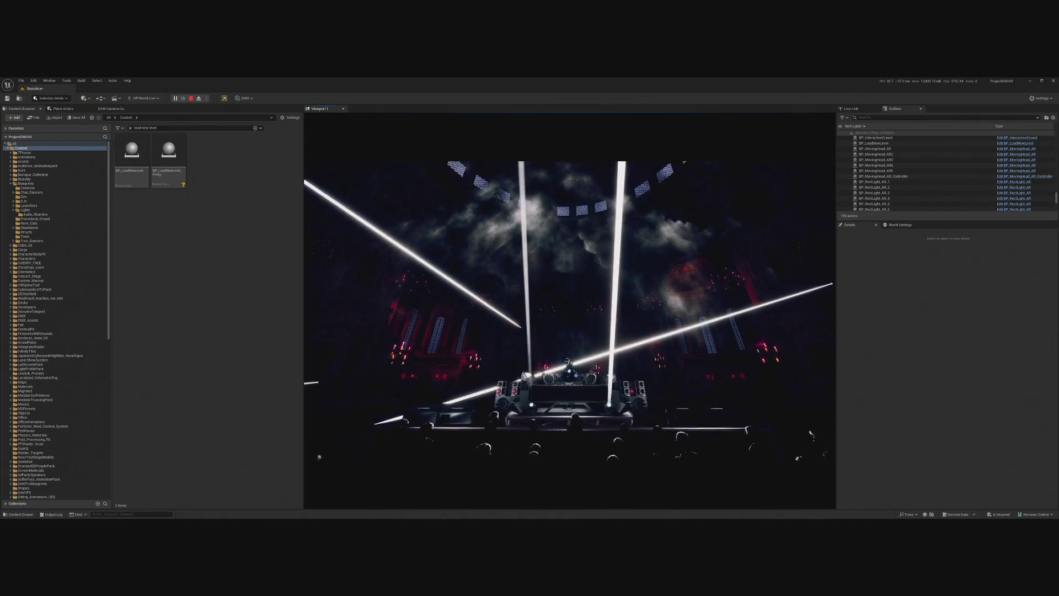
{"action": "left_click", "coordinate": [569, 309]}
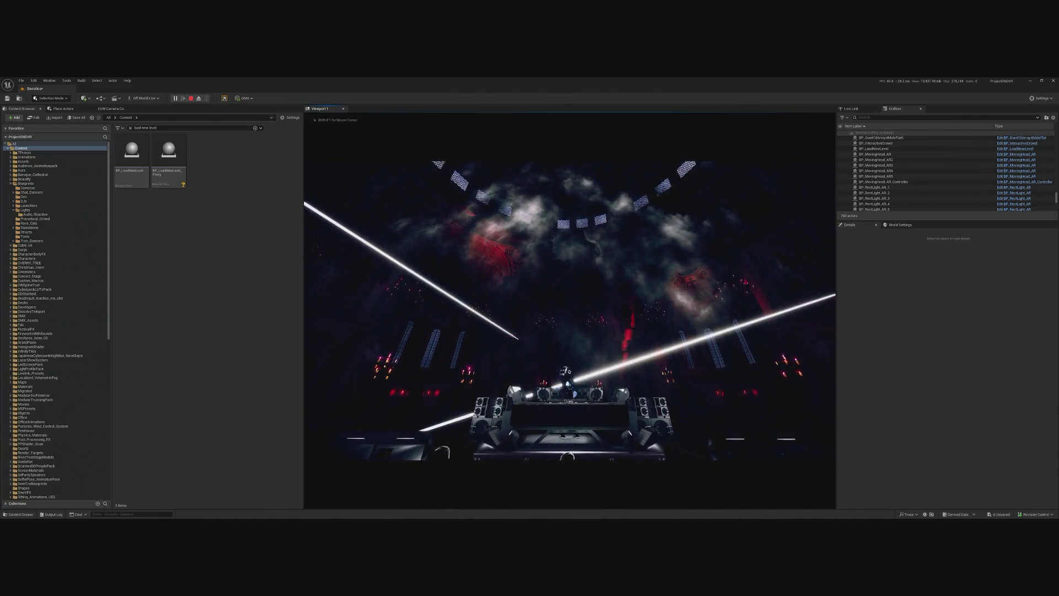
{"action": "key", "text": "shift+F1"}
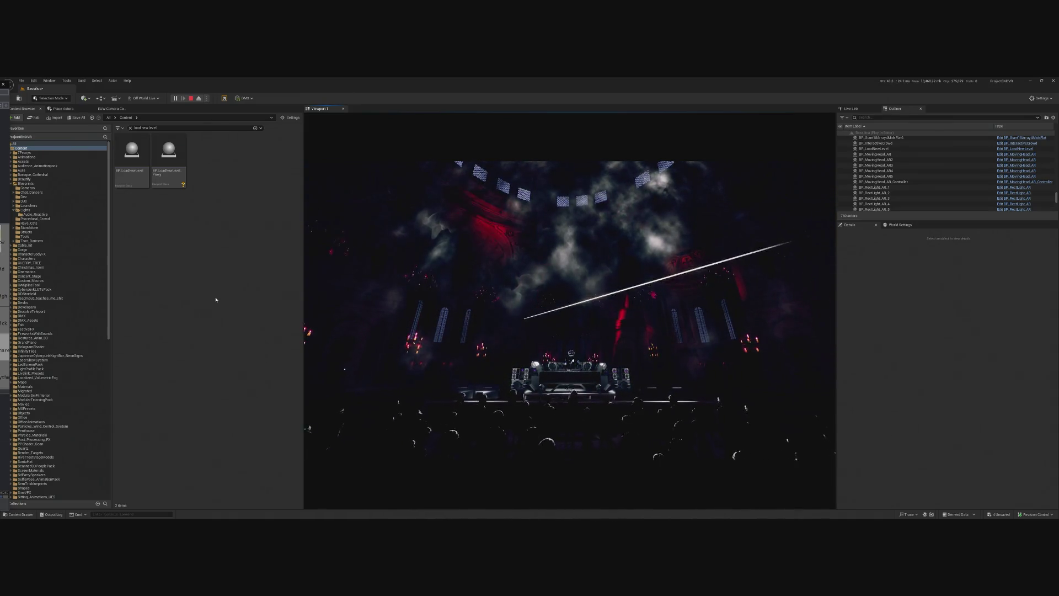
{"action": "key", "text": "Escape"}
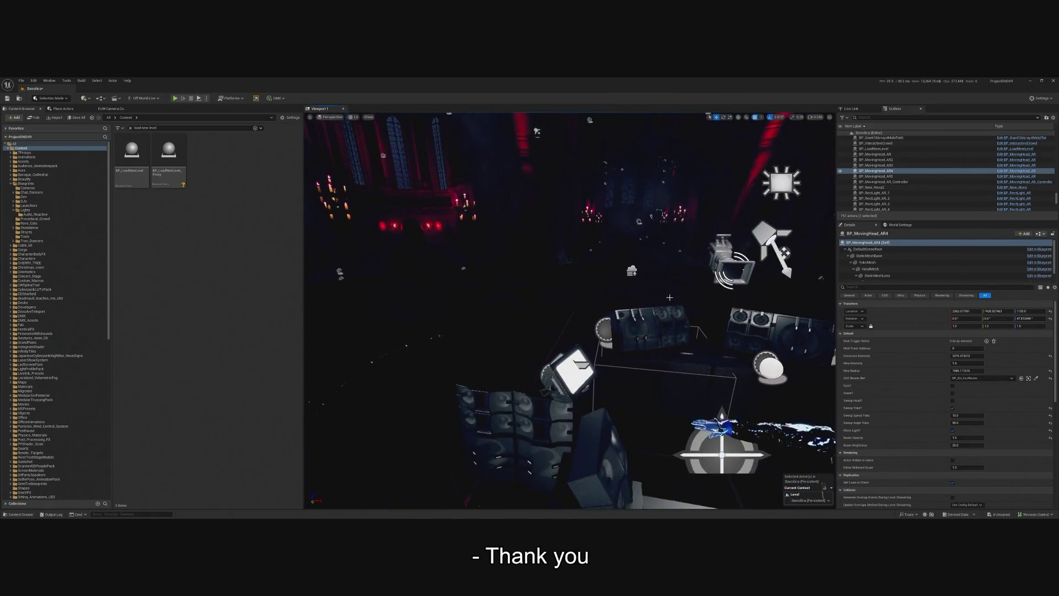
{"action": "left_click", "coordinate": [590, 355]}
{"action": "left_click", "coordinate": [654, 329]}
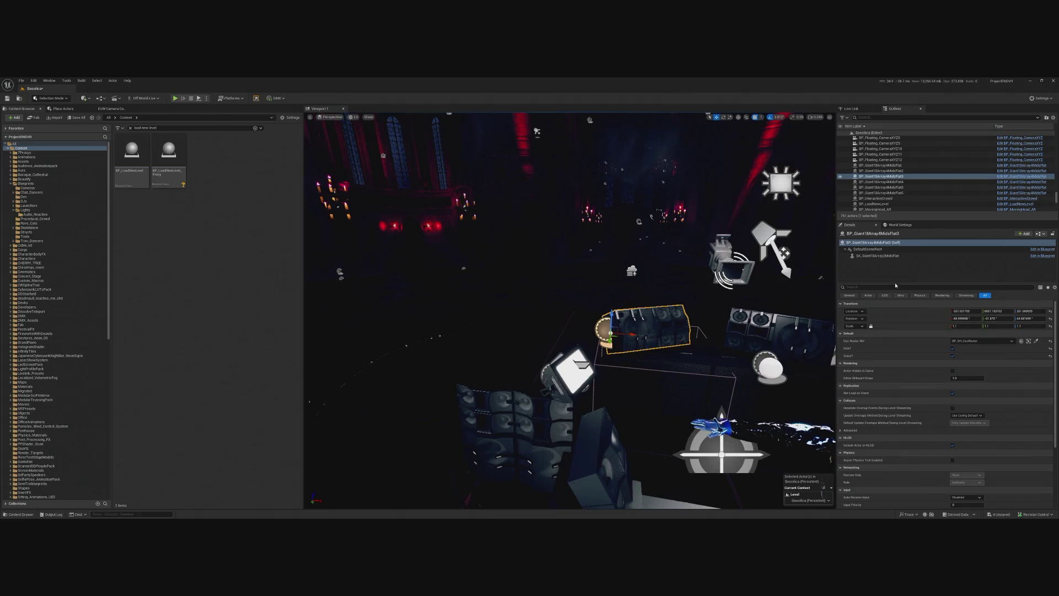
{"action": "left_click", "coordinate": [877, 255]}
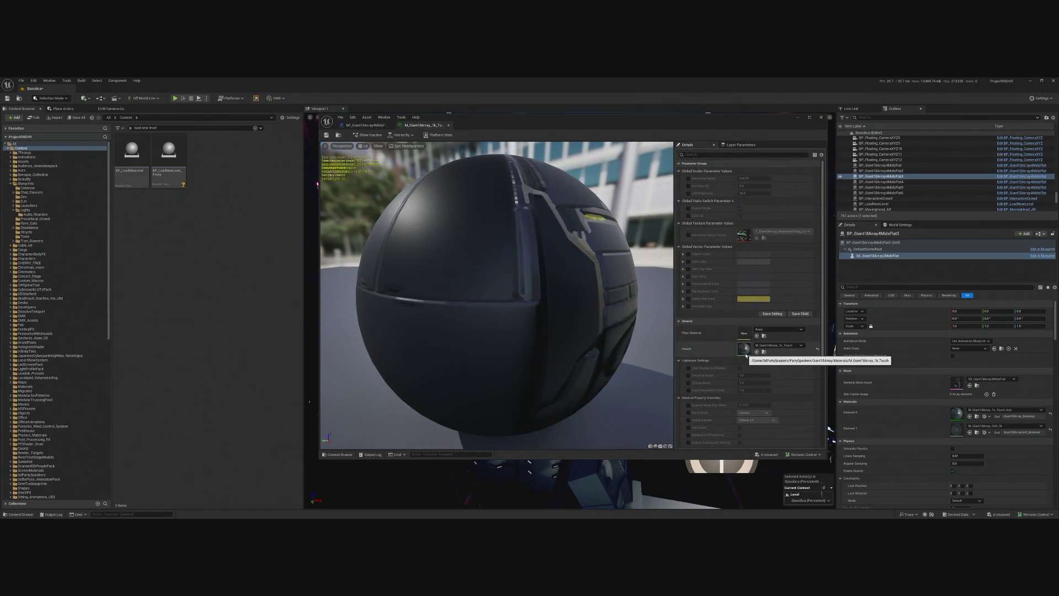
{"action": "double_click", "coordinate": [745, 351]}
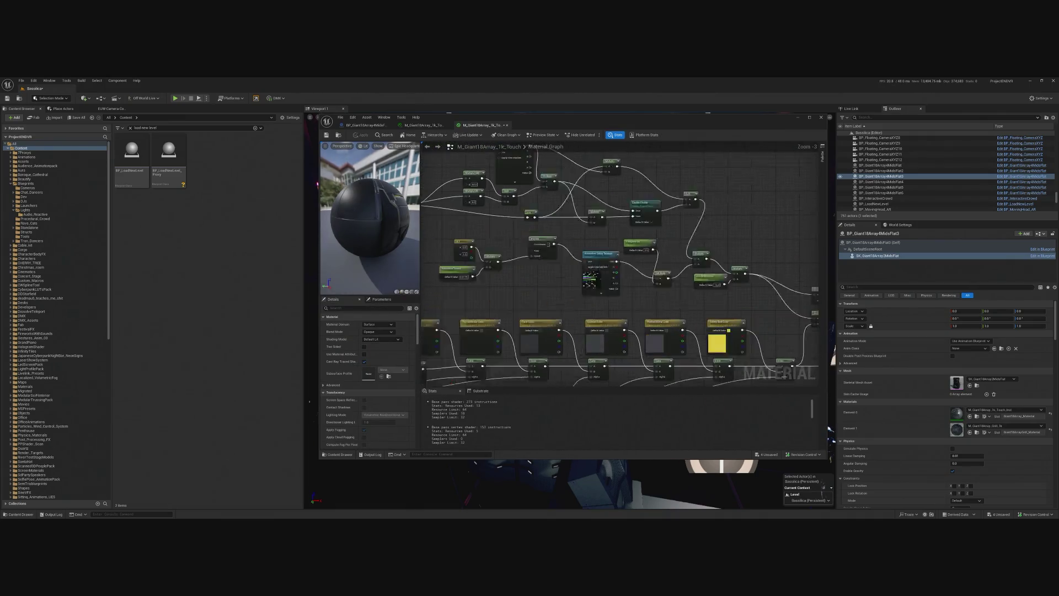
{"action": "scroll", "coordinate": [717, 238], "scroll_direction": "up", "scroll_amount": 2}
{"action": "left_click", "coordinate": [549, 268]}
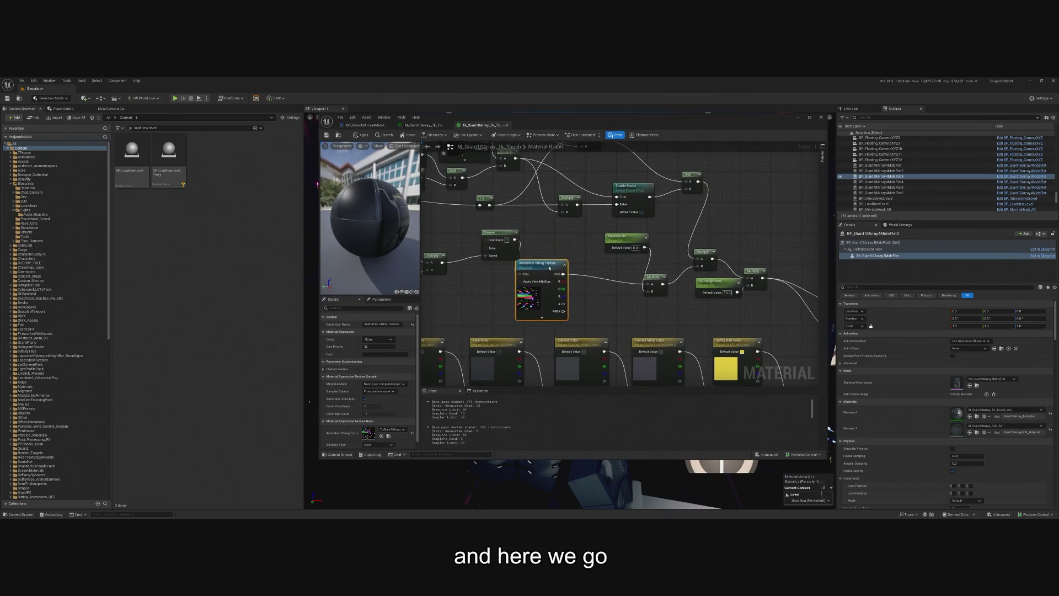
{"action": "left_click_drag", "start_coordinate": [571, 274], "coordinate": [584, 274]}
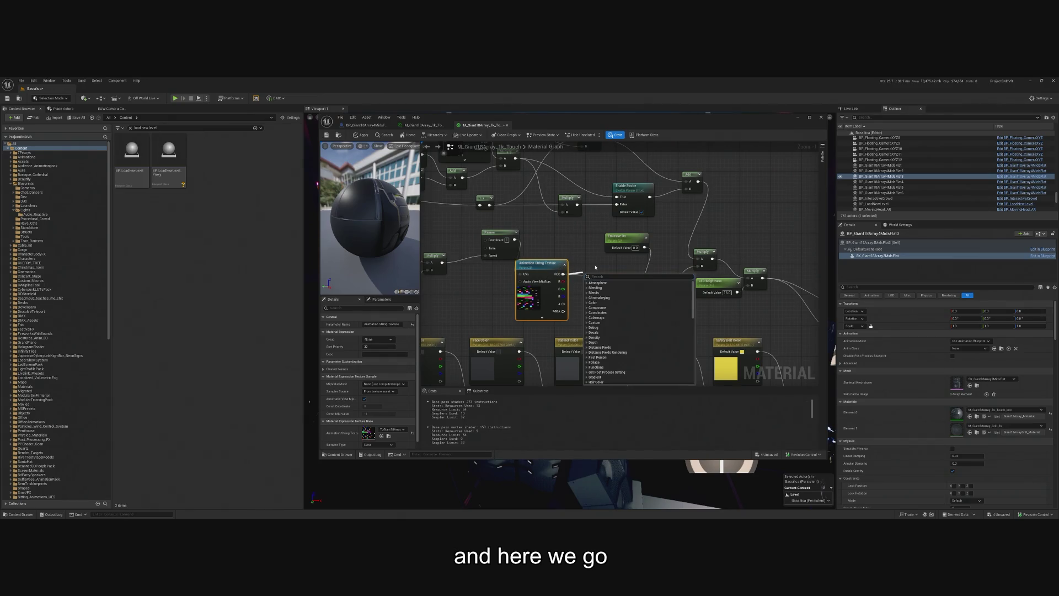
{"action": "type", "text": "desat"}
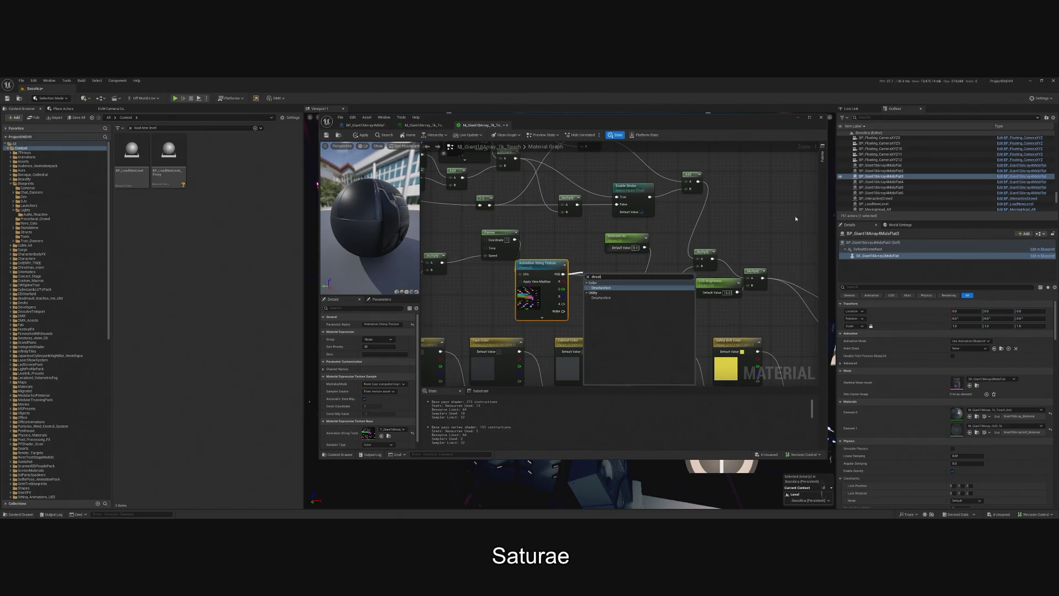
{"action": "left_click", "coordinate": [600, 287]}
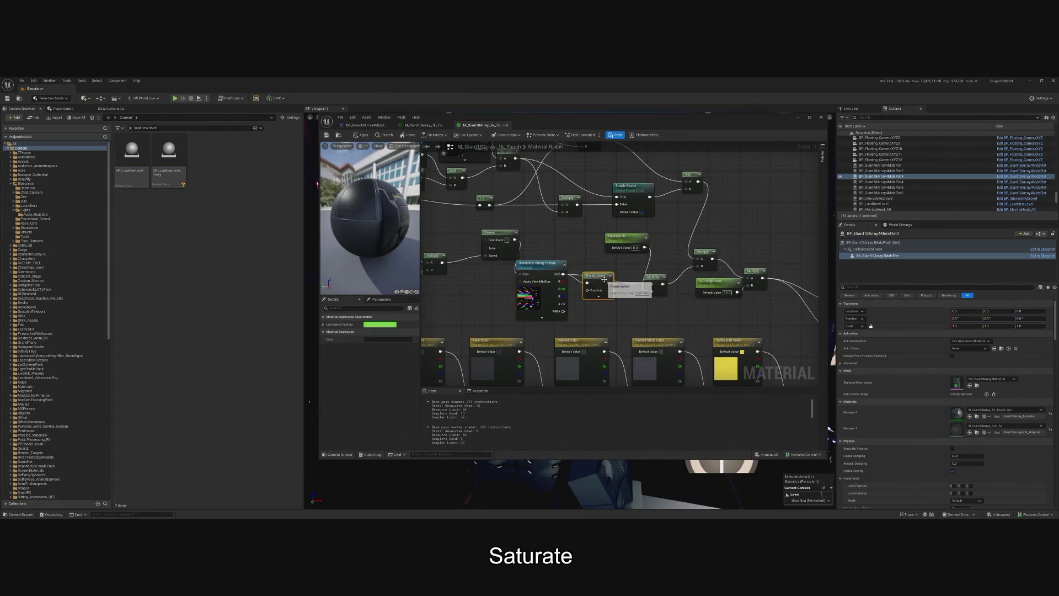
{"action": "left_click_drag", "start_coordinate": [608, 282], "coordinate": [651, 285]}
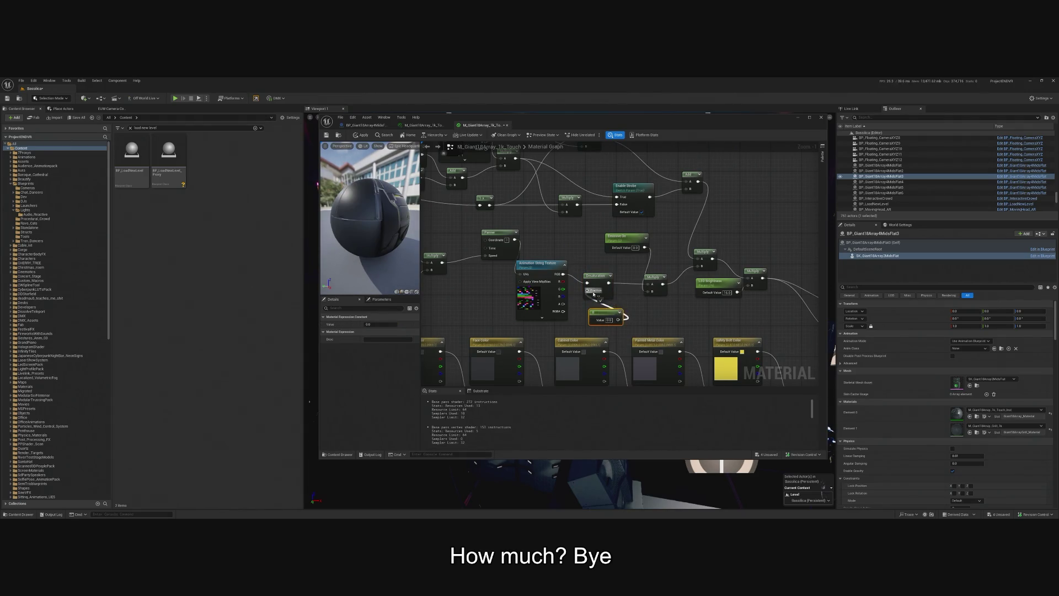
{"action": "left_click_drag", "start_coordinate": [594, 294], "coordinate": [594, 294]}
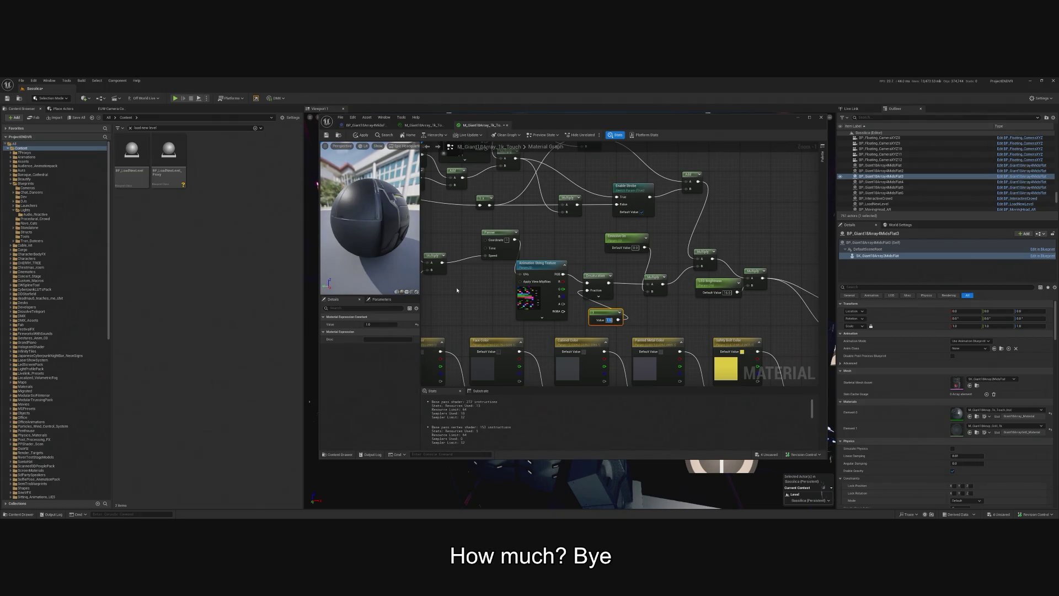
{"action": "left_click_drag", "start_coordinate": [389, 224], "coordinate": [390, 224]}
{"action": "scroll", "coordinate": [605, 294], "scroll_direction": "up", "scroll_amount": 1}
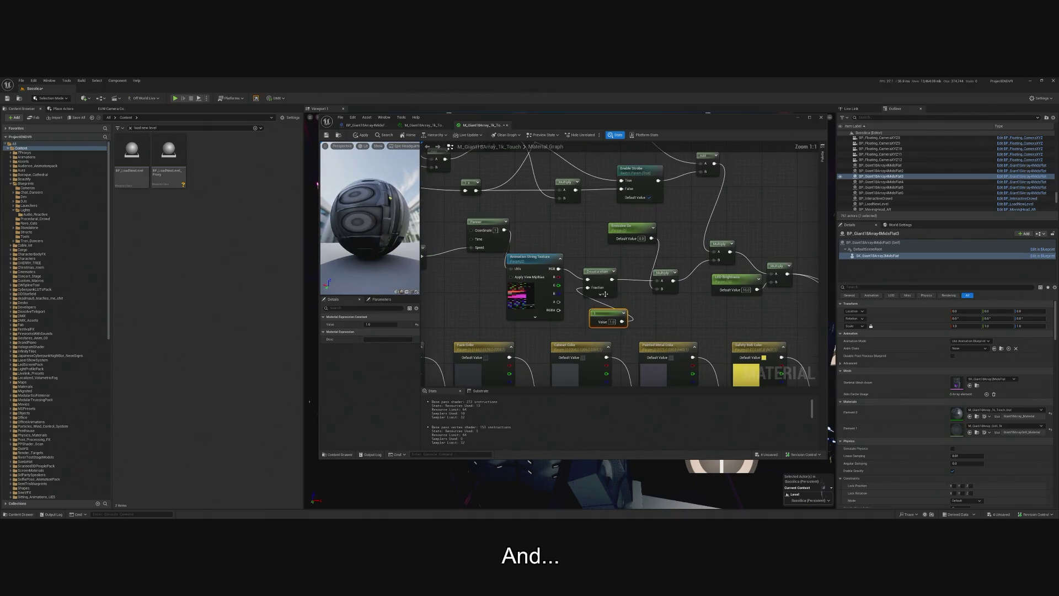
{"action": "left_click", "coordinate": [586, 322]}
{"action": "left_click_drag", "start_coordinate": [592, 321], "coordinate": [590, 312]}
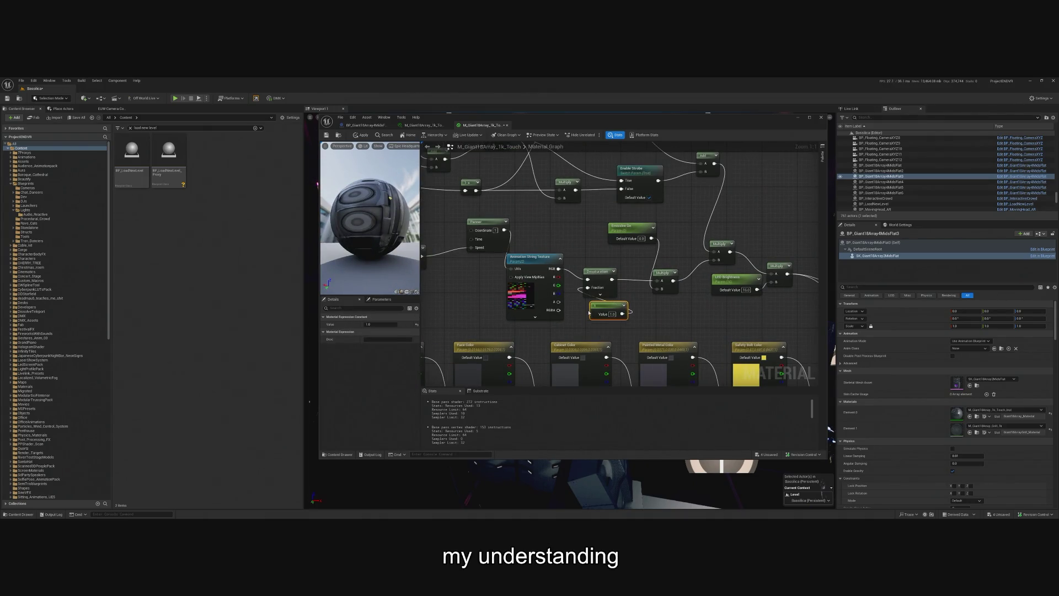
{"action": "scroll", "coordinate": [629, 312], "scroll_direction": "down", "scroll_amount": 4}
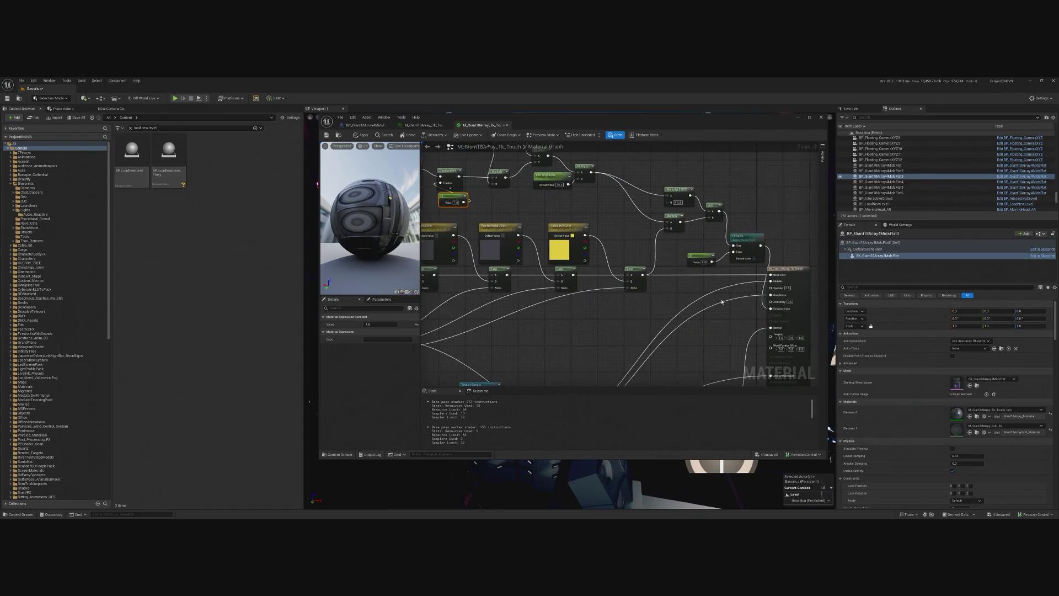
{"action": "key", "text": "ctrl+s"}
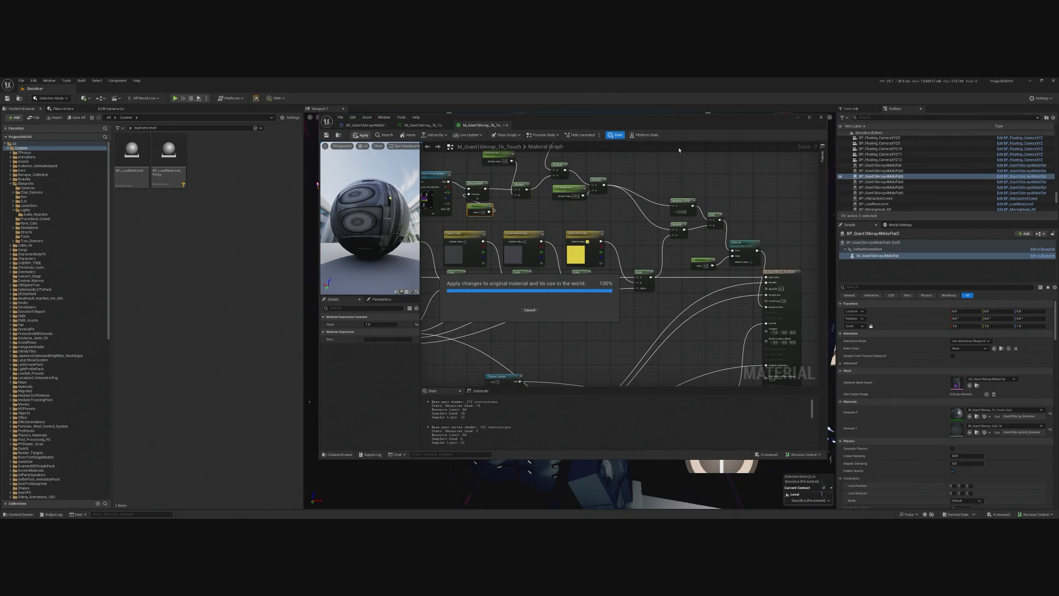
{"action": "mouse_move", "coordinate": [679, 117]}
{"action": "left_mouse_down"}
{"action": "mouse_move", "coordinate": [282, 154]}
{"action": "mouse_move", "coordinate": [73, 139]}
{"action": "left_mouse_up"}
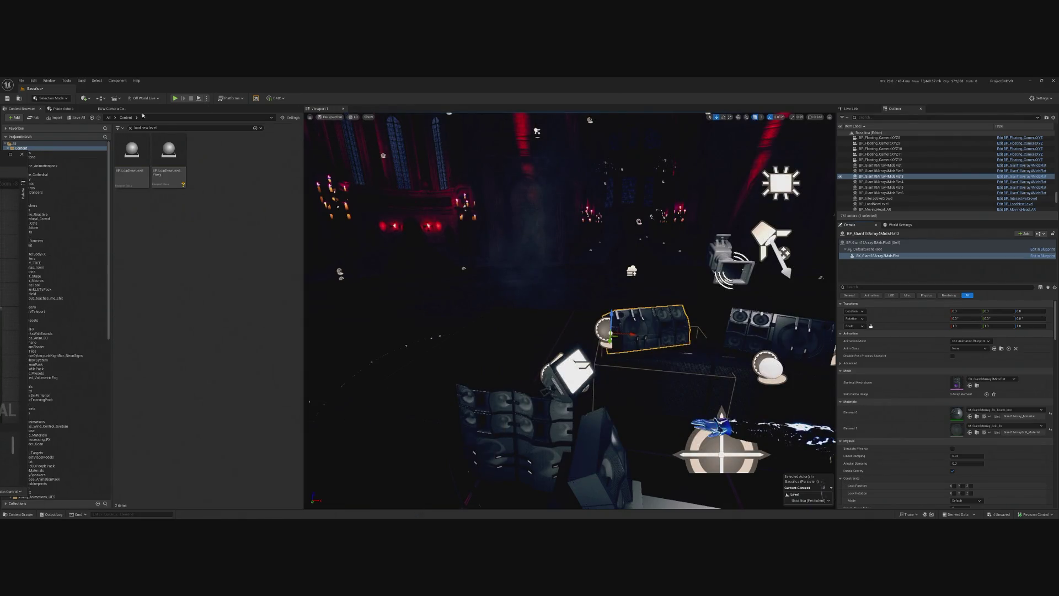
{"action": "left_click", "coordinate": [175, 98]}
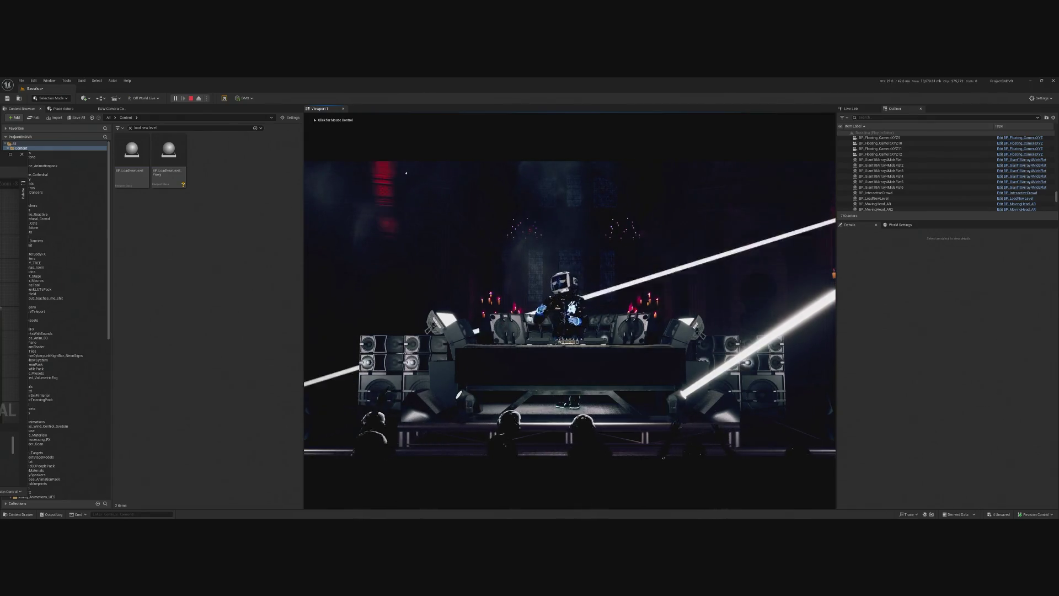
{"action": "key", "text": "shift+F1"}
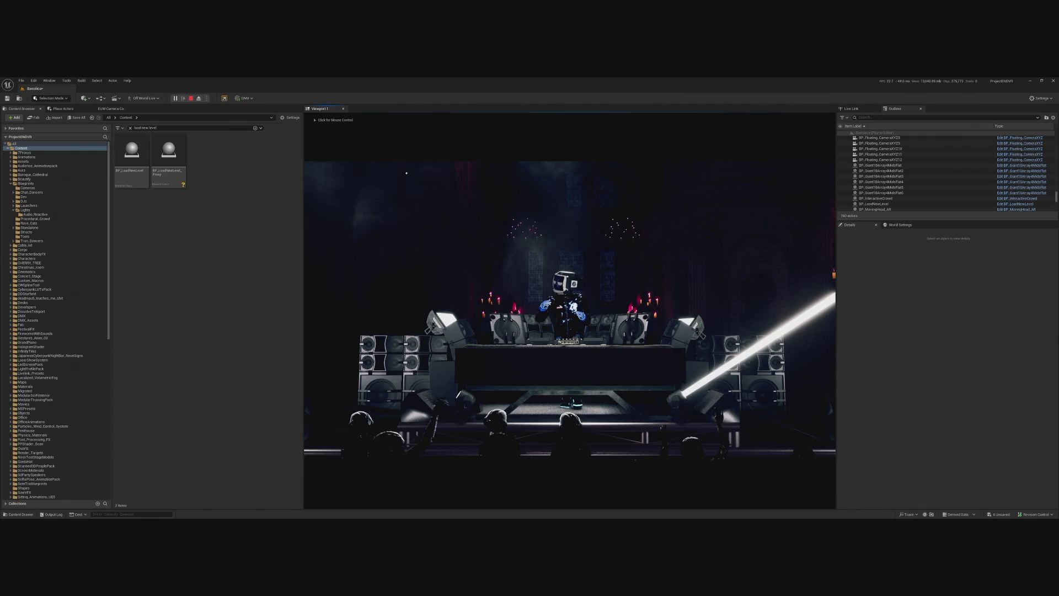
{"action": "left_click", "coordinate": [407, 173]}
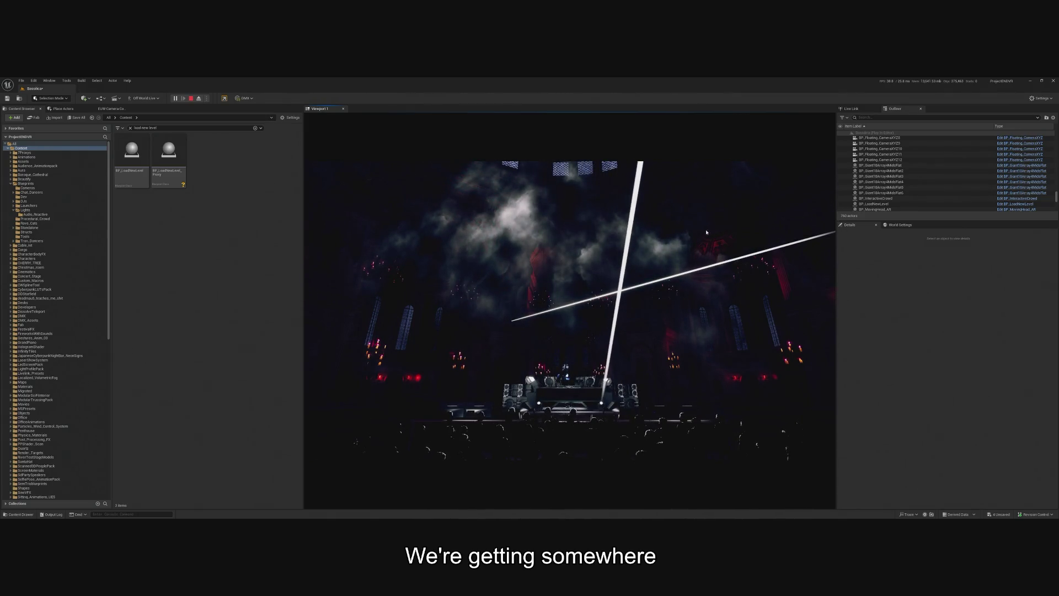
{"action": "key", "text": "Escape"}
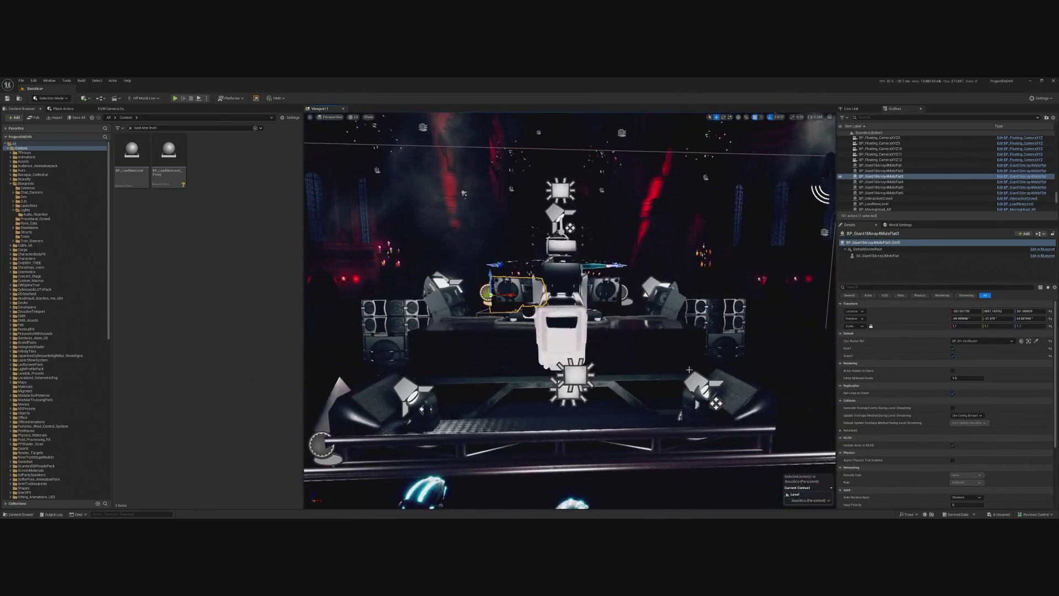
{"action": "left_click", "coordinate": [696, 402]}
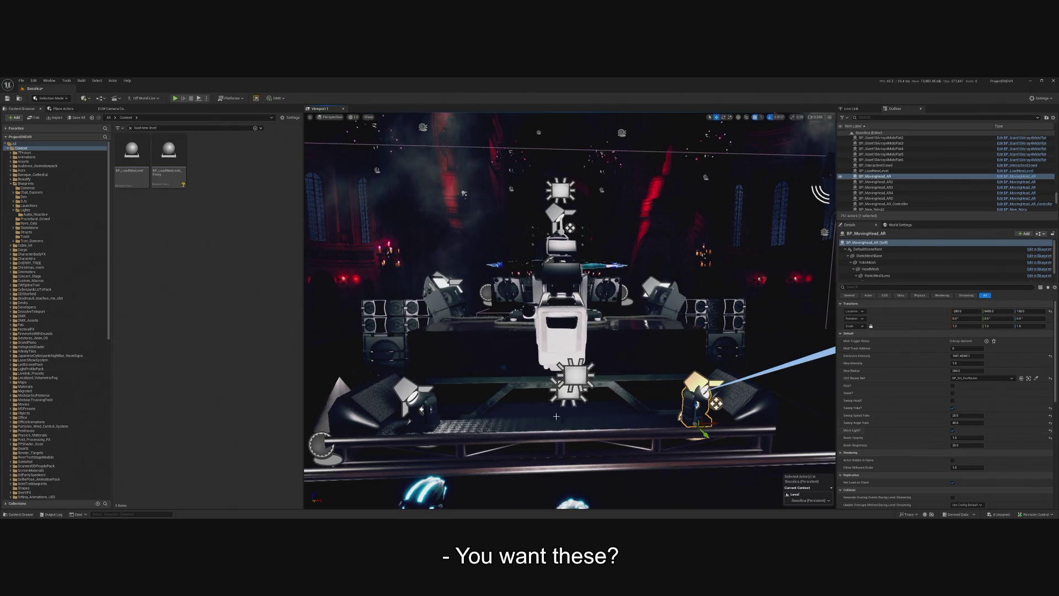
{"action": "left_click", "coordinate": [878, 198], "text": "ctrl"}
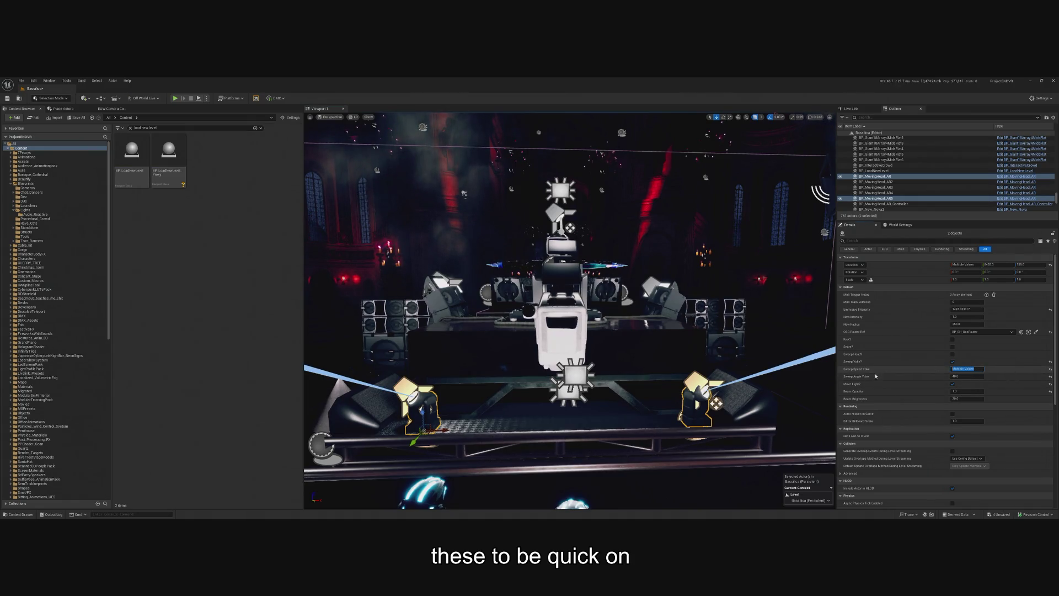
{"action": "type", "text": "45"}
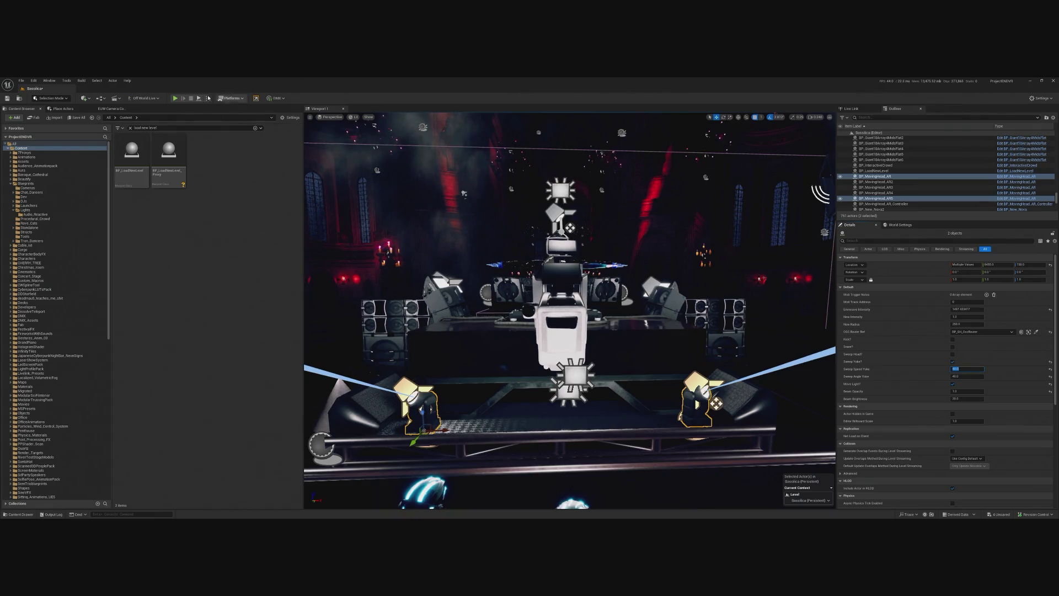
{"action": "left_click", "coordinate": [19, 98]}
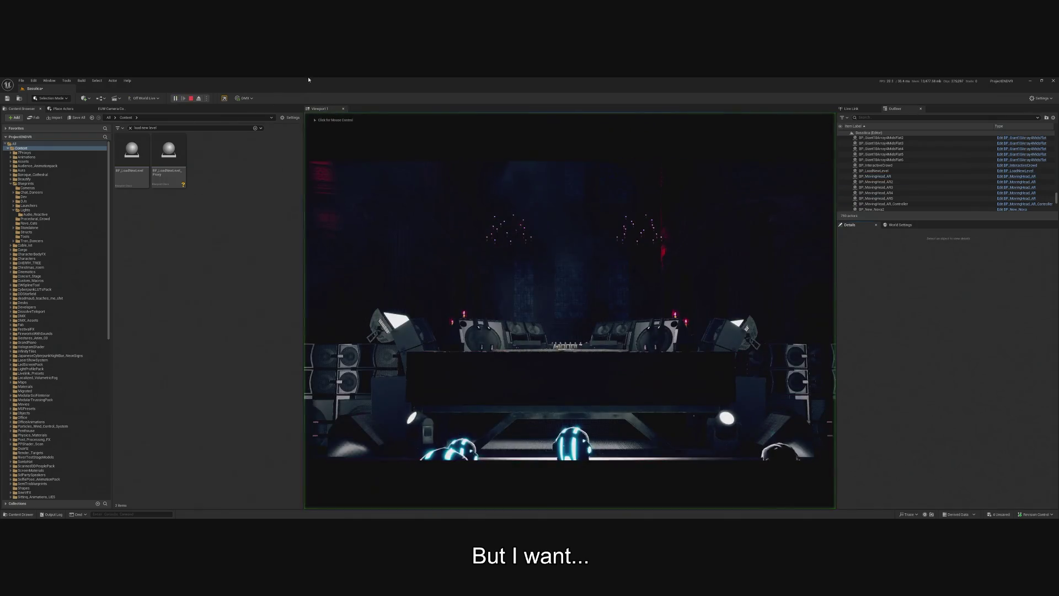
{"action": "left_click", "coordinate": [663, 176]}
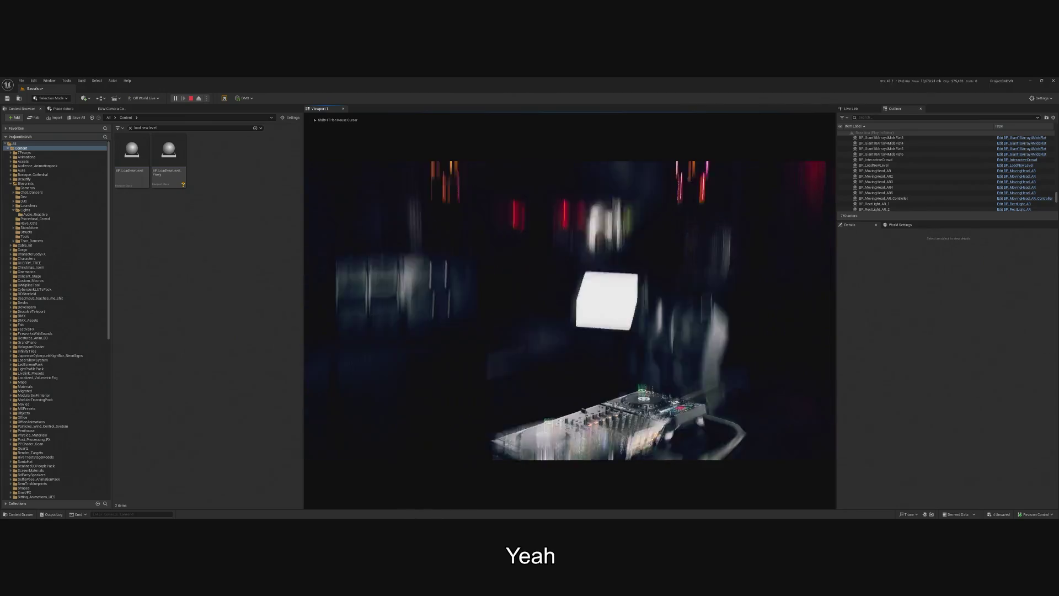
{"action": "key", "text": "Escape"}
{"action": "key", "text": "f"}
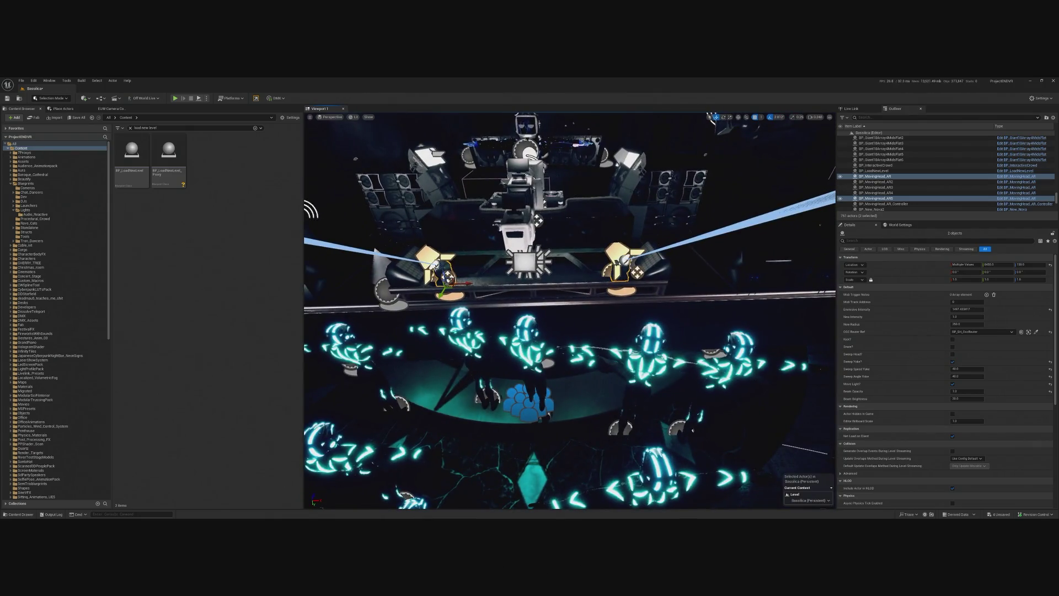
{"action": "left_click", "coordinate": [877, 199]}
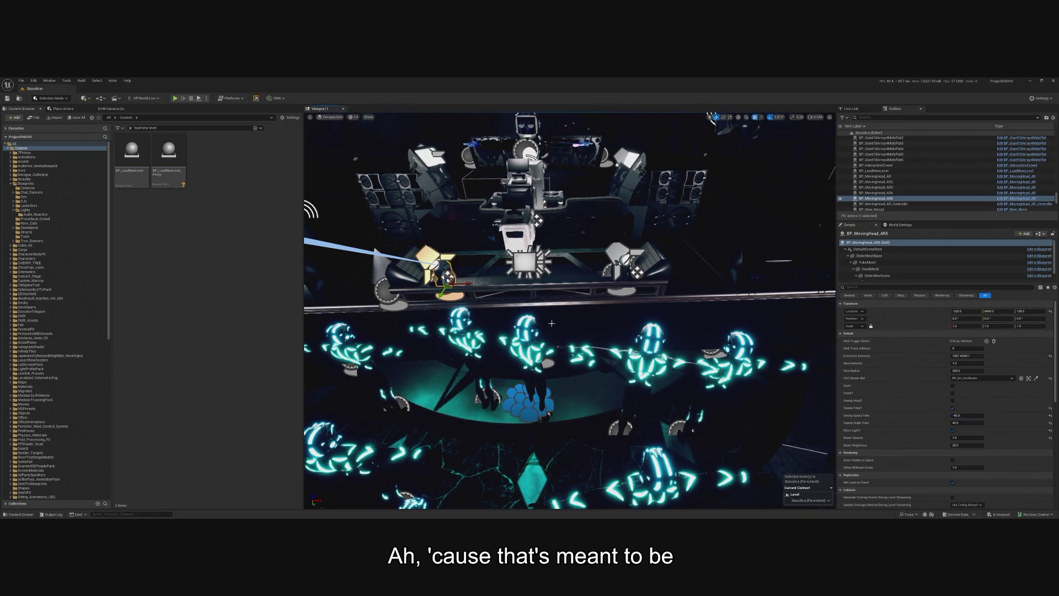
{"action": "left_click", "coordinate": [875, 176]}
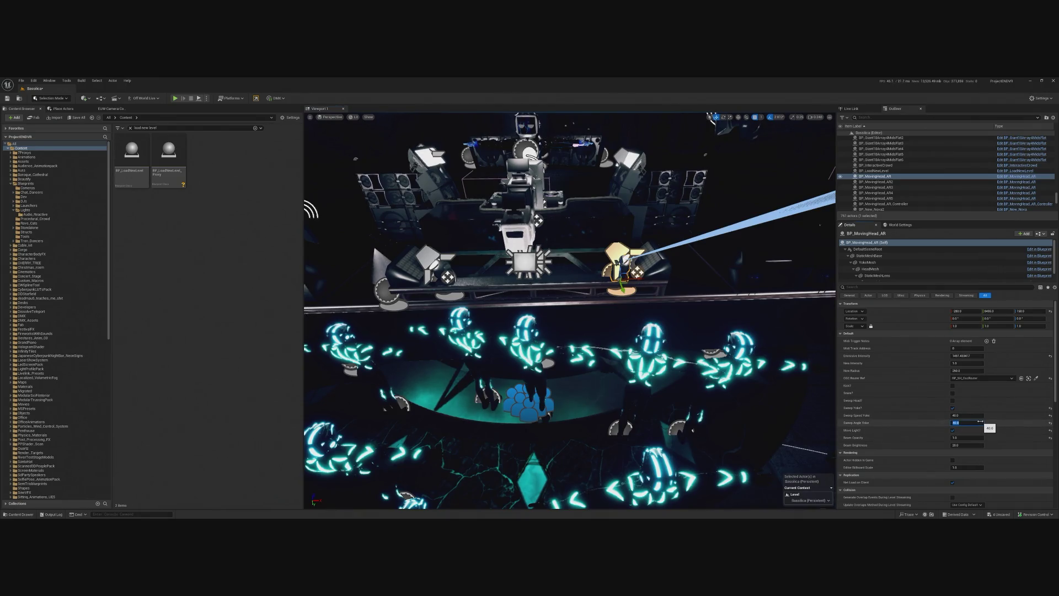
{"action": "left_click", "coordinate": [451, 269]}
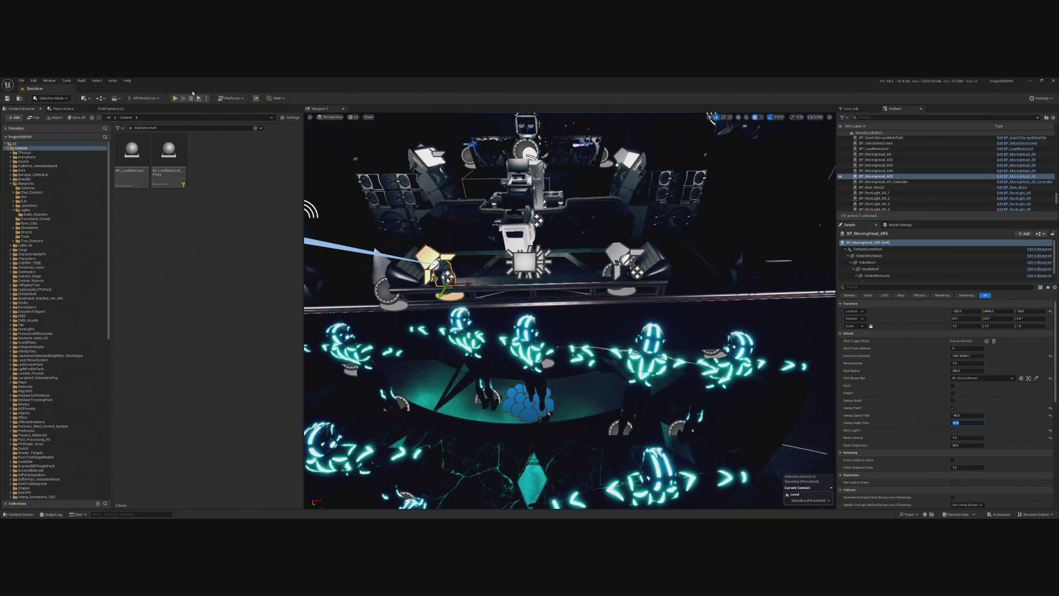
{"action": "left_click", "coordinate": [175, 99]}
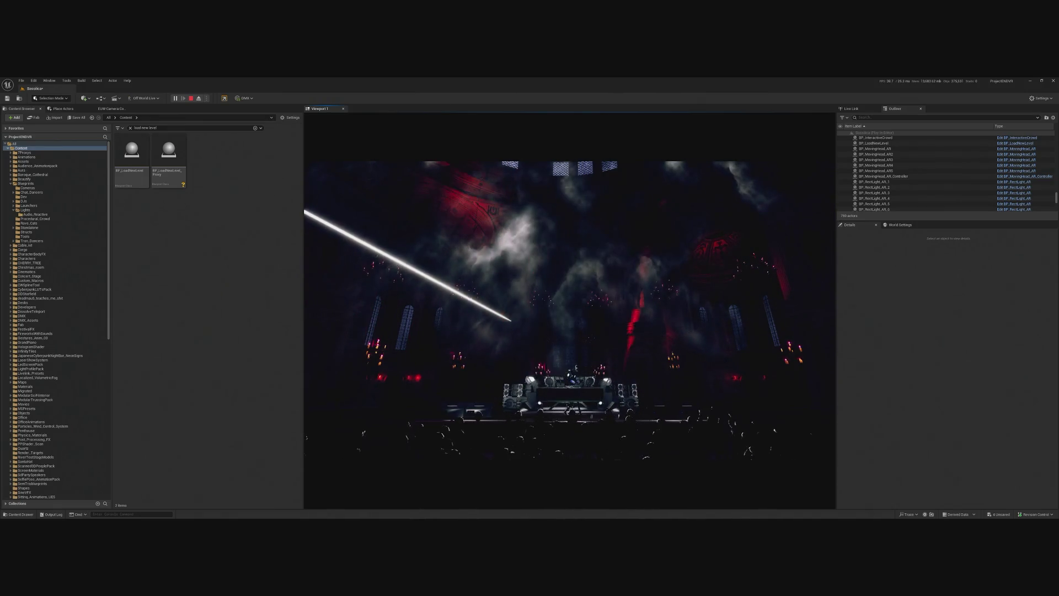
{"action": "key", "text": "Escape"}
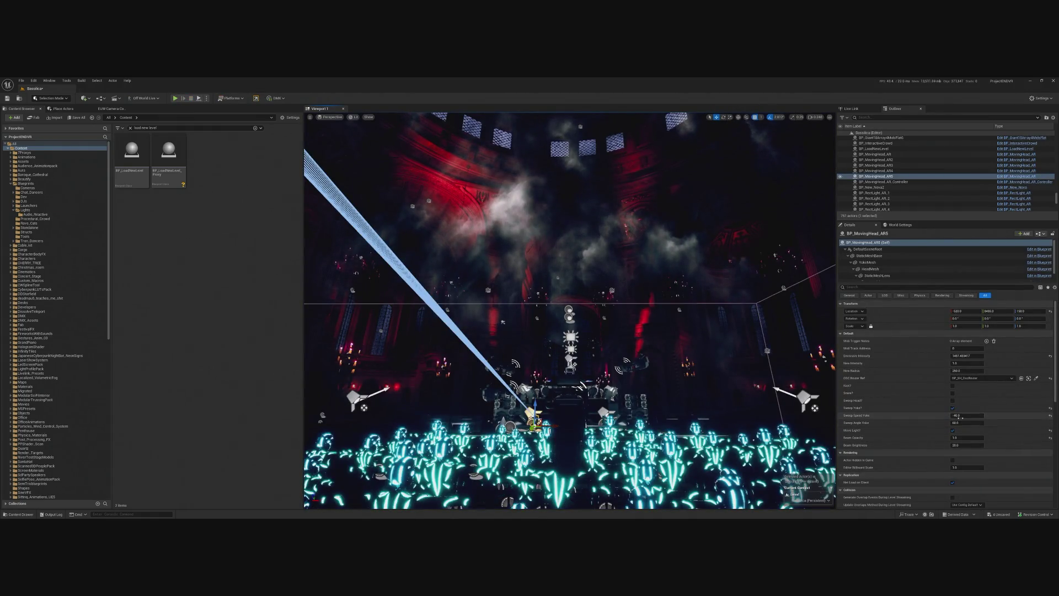
{"action": "left_click", "coordinate": [960, 417]}
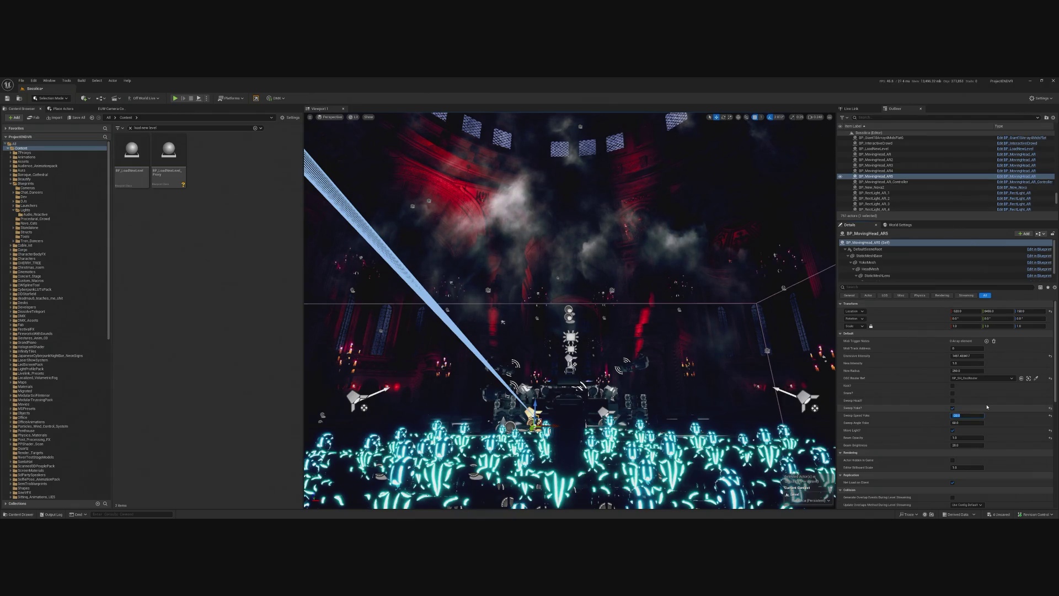
{"action": "left_click", "coordinate": [531, 415]}
{"action": "key", "text": "f"}
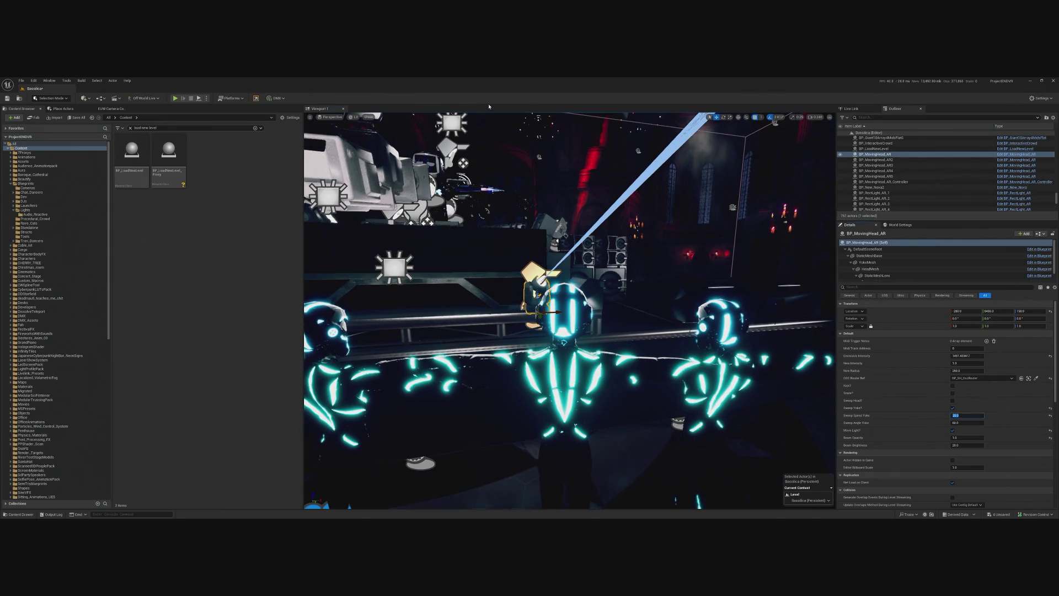
{"action": "key", "text": "alt+p"}
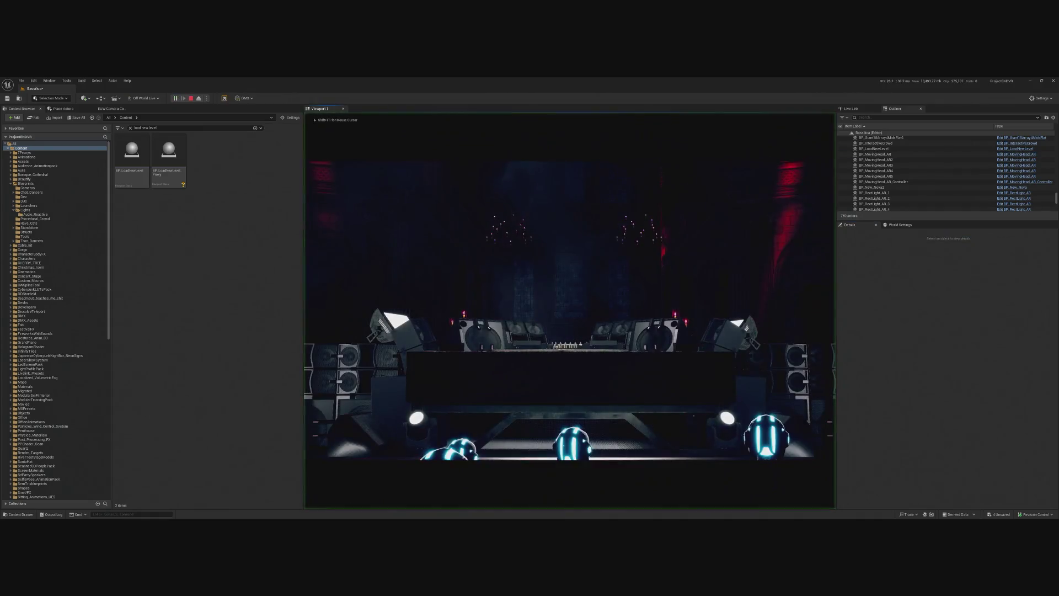
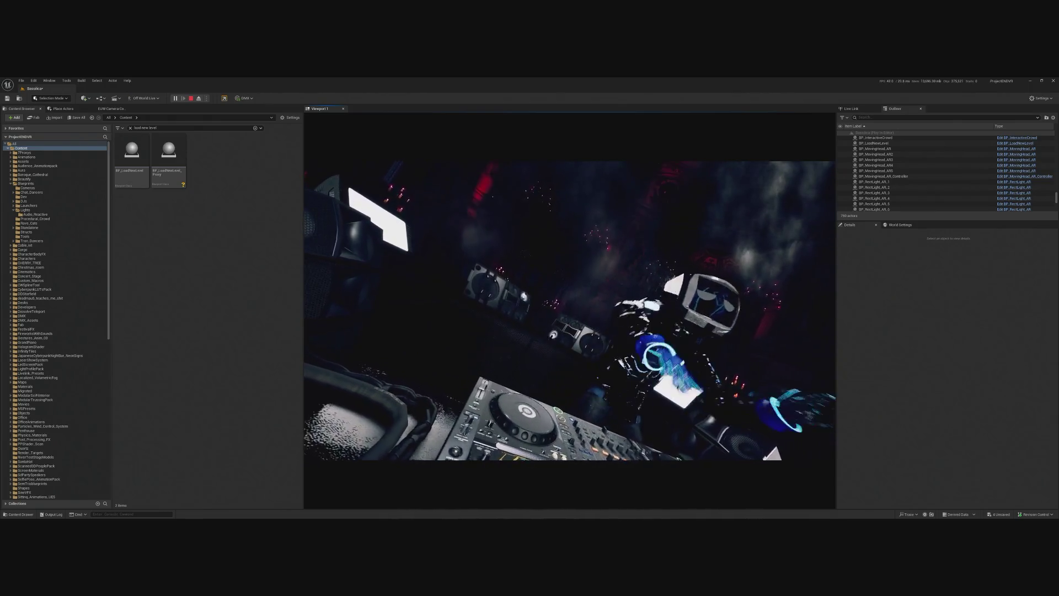
{"action": "key", "text": "Escape"}
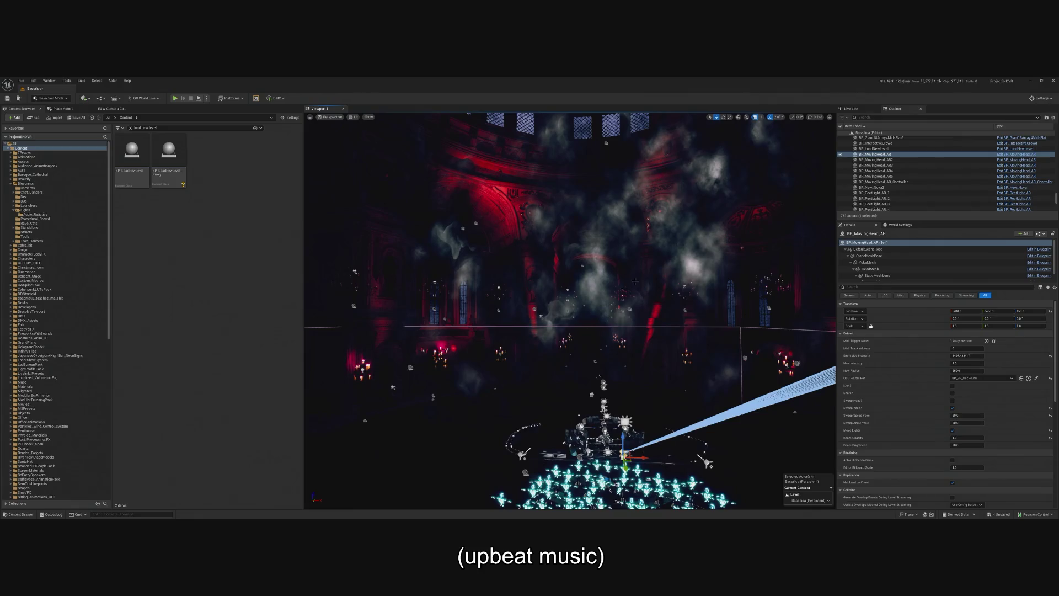
{"action": "left_click", "coordinate": [582, 309]}
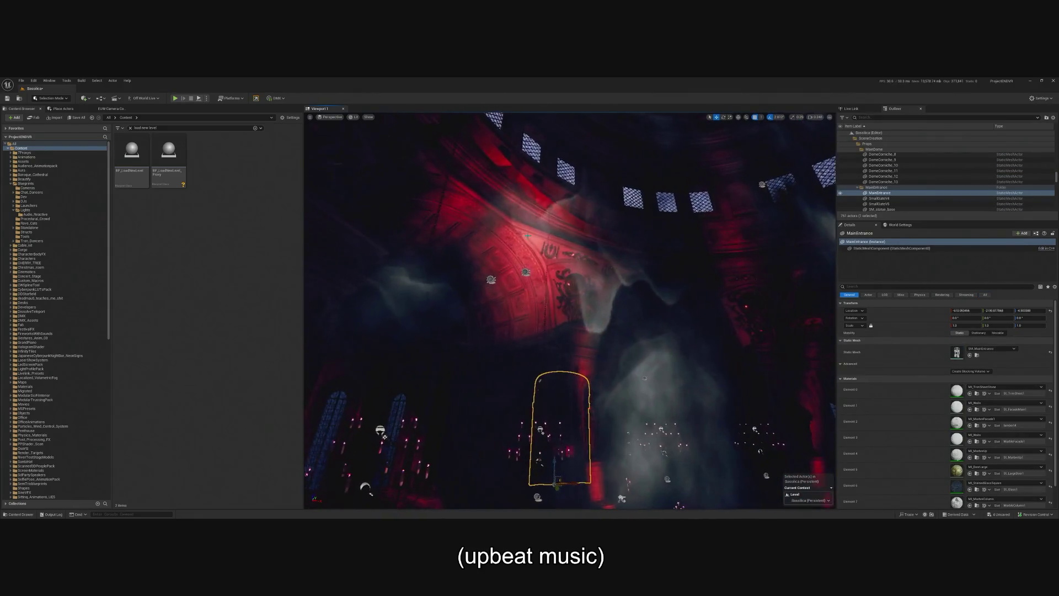
{"action": "left_click", "coordinate": [528, 236]}
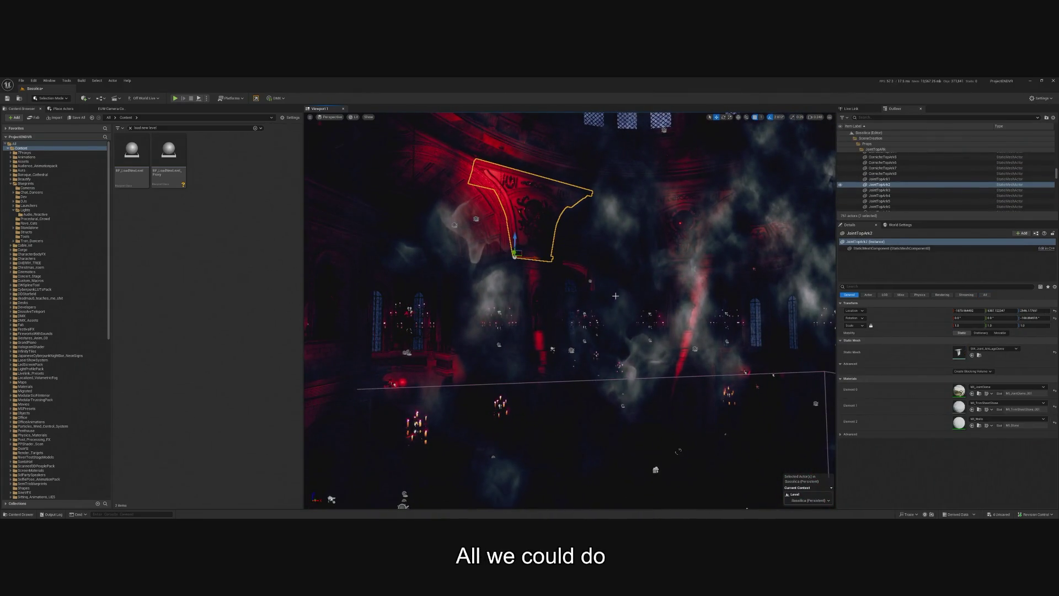
{"action": "left_click_drag", "start_coordinate": [480, 443], "coordinate": [546, 405]}
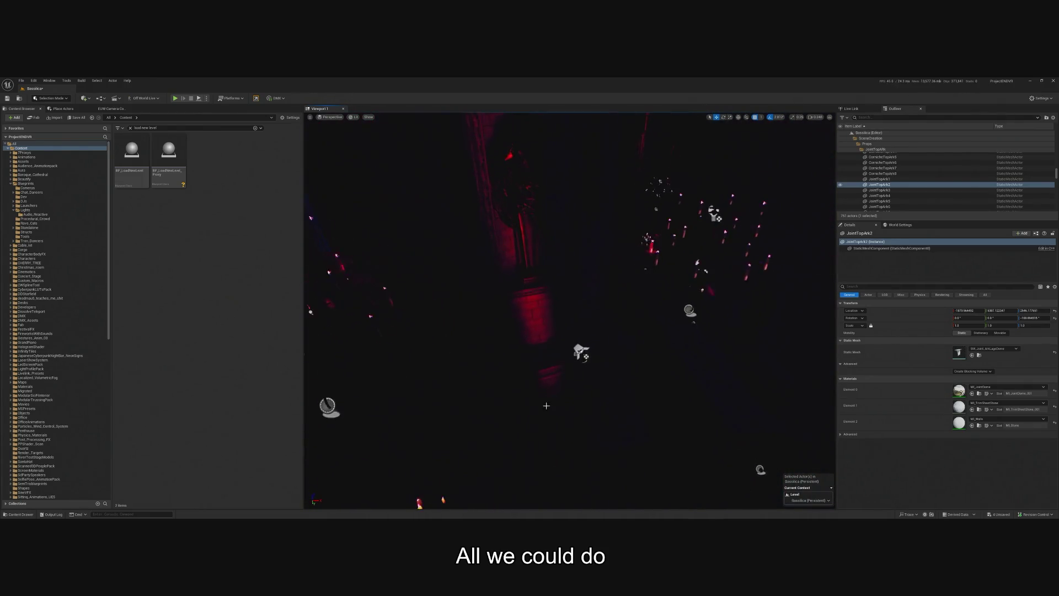
{"action": "left_click", "coordinate": [581, 352]}
{"action": "left_click_drag", "start_coordinate": [467, 371], "coordinate": [462, 371]}
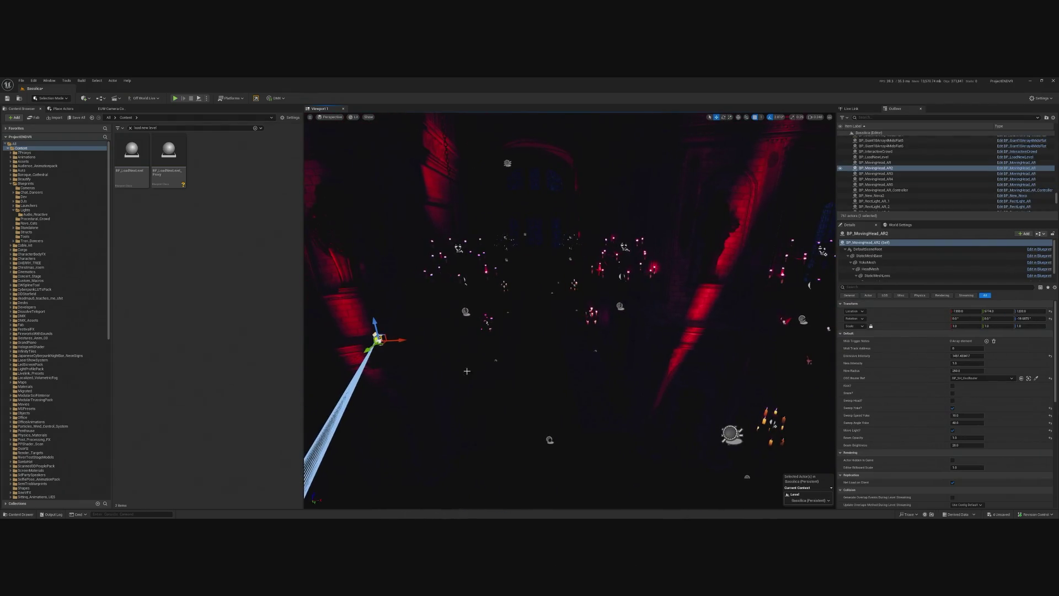
{"action": "left_click_drag", "start_coordinate": [395, 340], "coordinate": [688, 330]}
{"action": "key", "text": "f"}
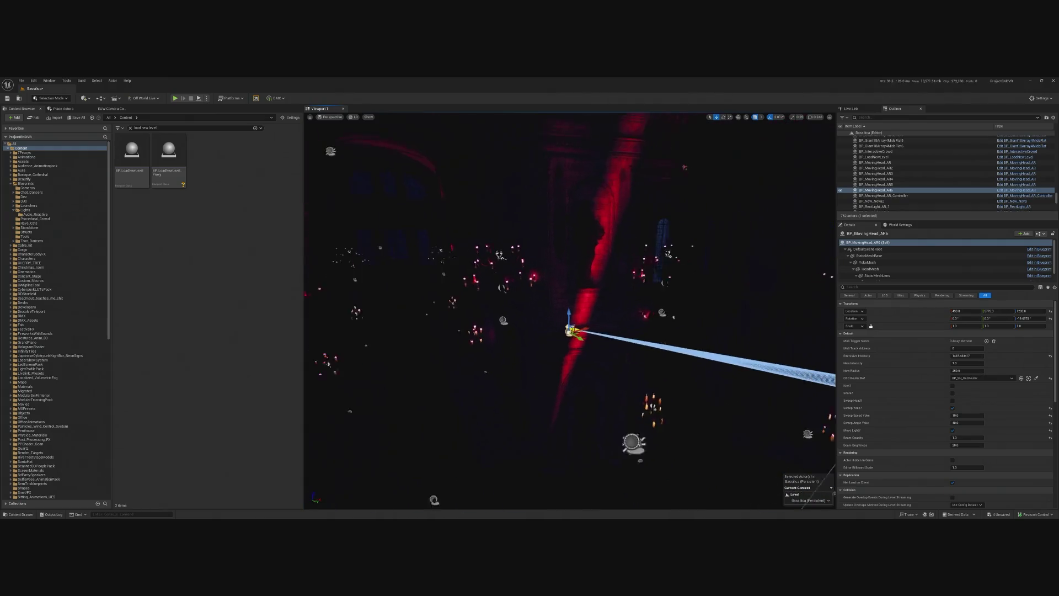
{"action": "left_click_drag", "start_coordinate": [676, 415], "coordinate": [676, 415]}
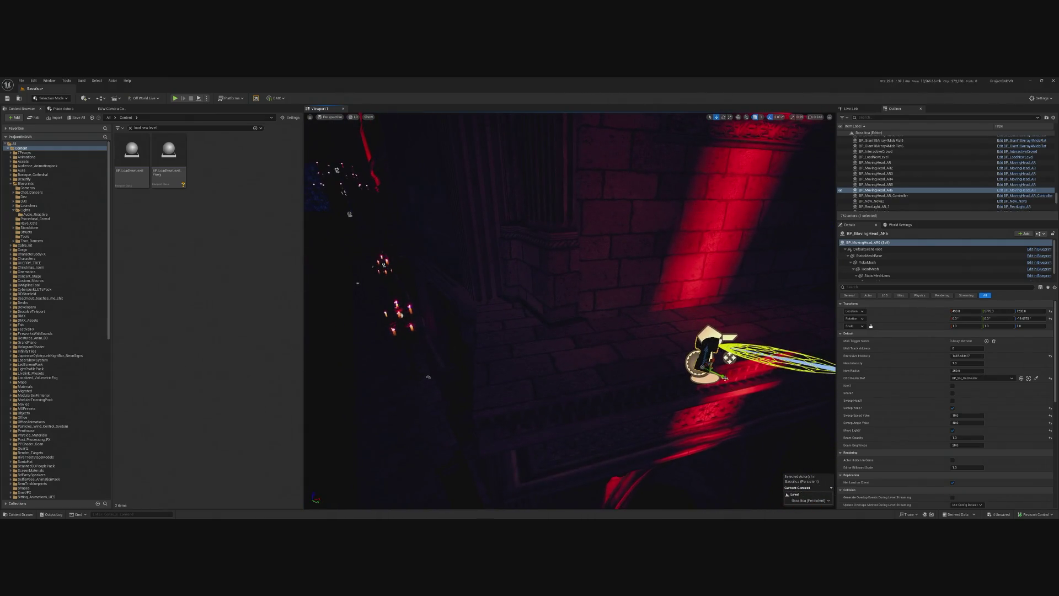
{"action": "left_click_drag", "start_coordinate": [725, 378], "coordinate": [700, 366]}
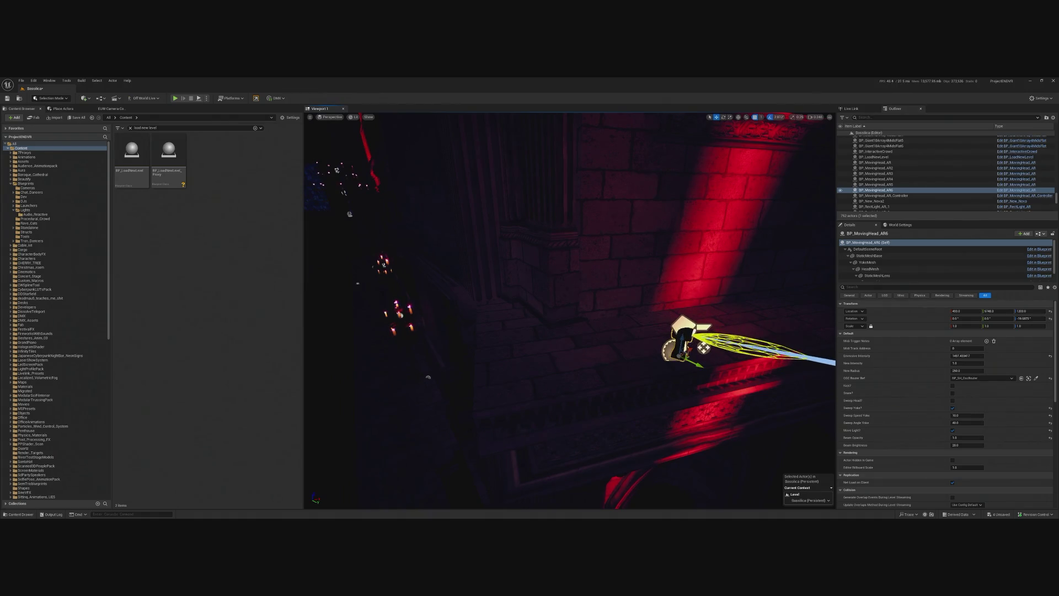
{"action": "left_click_drag", "start_coordinate": [676, 415], "coordinate": [676, 415]}
{"action": "left_click_drag", "start_coordinate": [715, 357], "coordinate": [715, 356]}
{"action": "left_click_drag", "start_coordinate": [615, 419], "coordinate": [568, 420]}
{"action": "left_click_drag", "start_coordinate": [793, 399], "coordinate": [793, 399]}
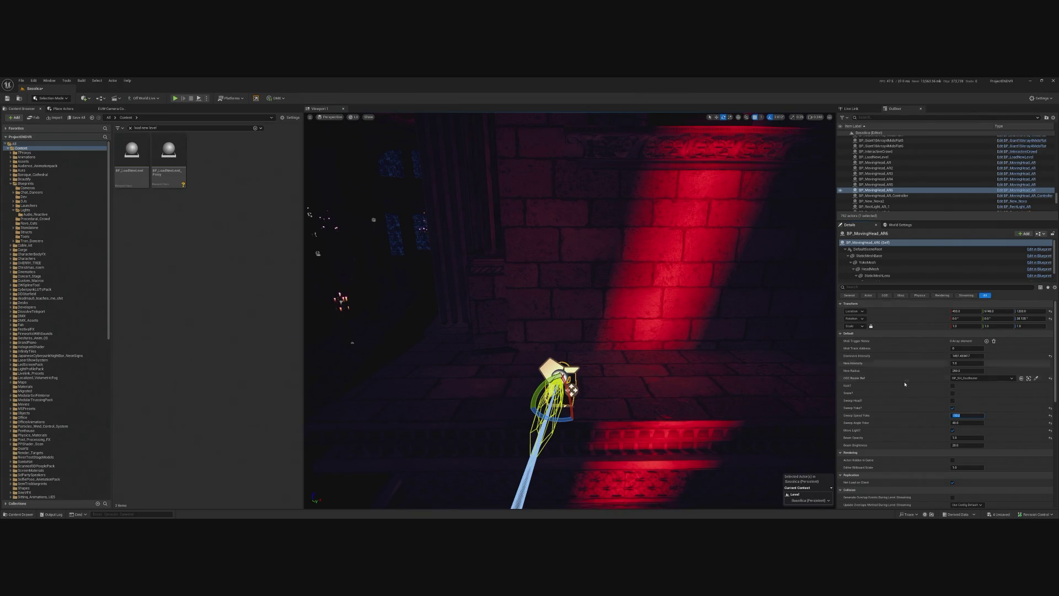
{"action": "left_click", "coordinate": [175, 98]}
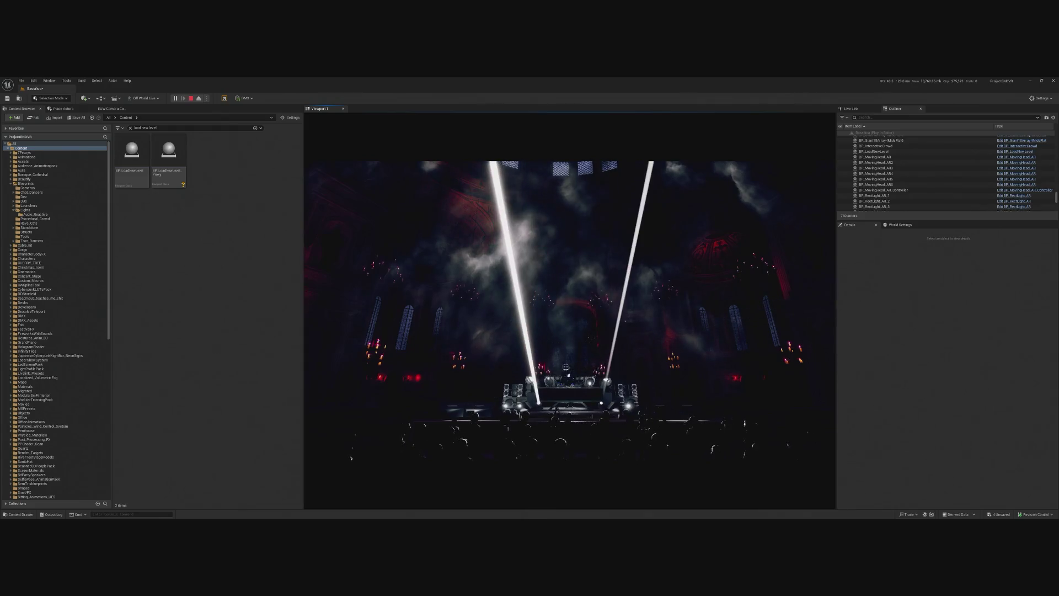
{"action": "key", "text": "Escape"}
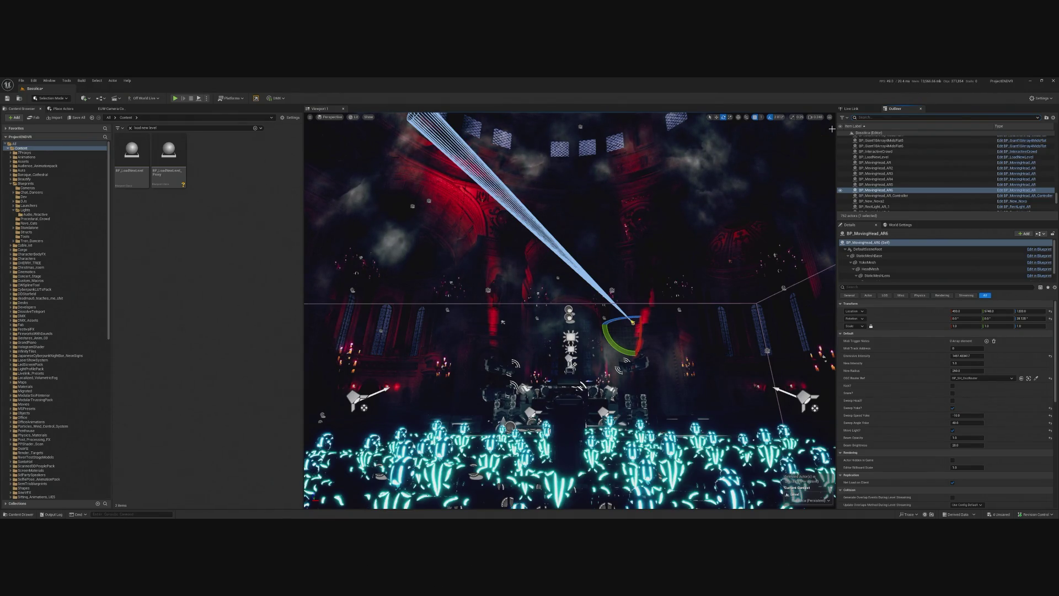
{"action": "type", "text": "stage"}
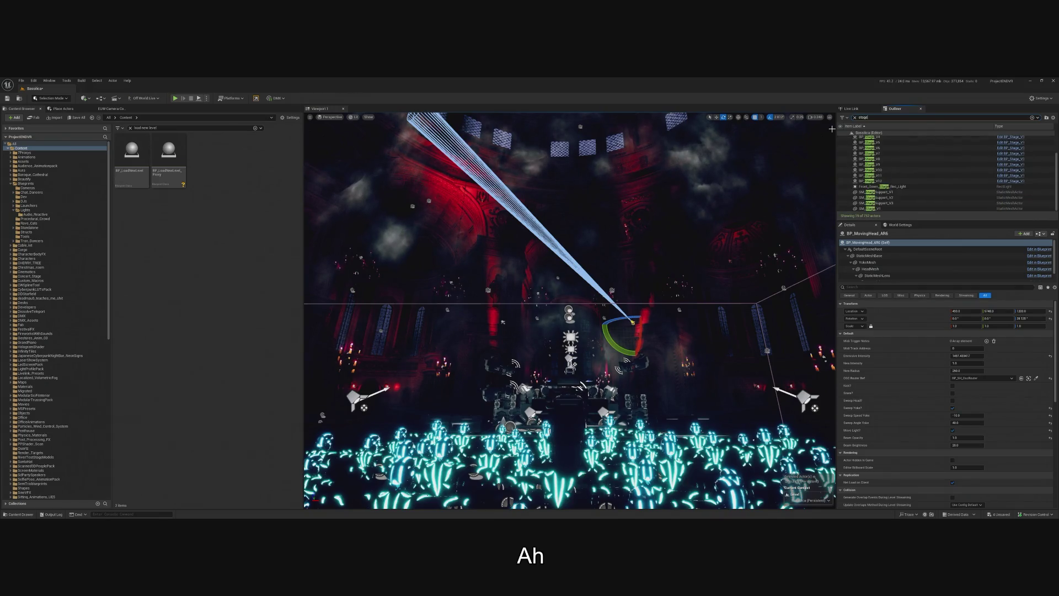
{"action": "type", "text": "control"}
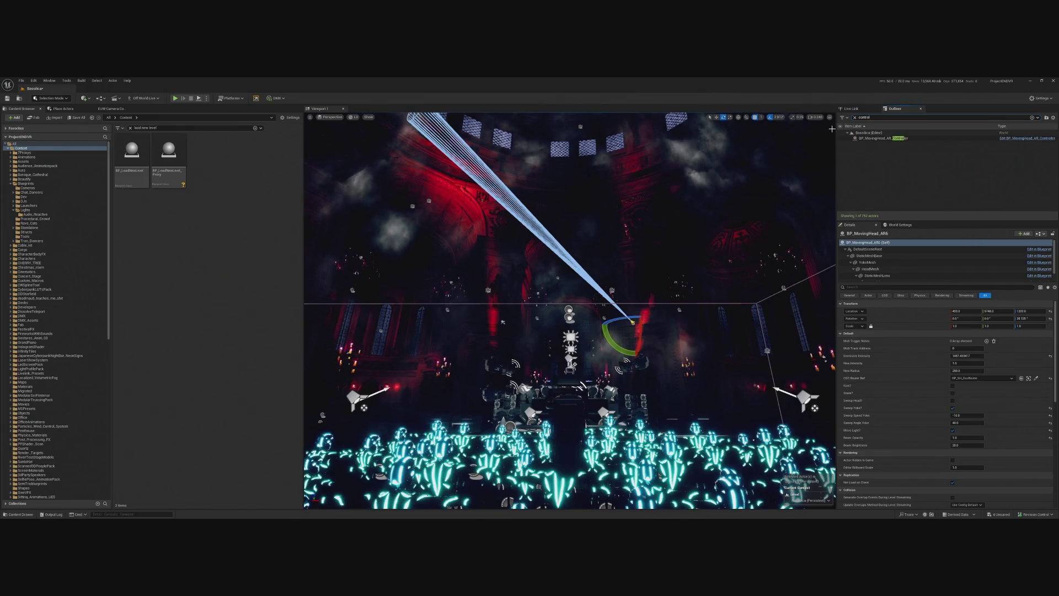
{"action": "left_click", "coordinate": [905, 139]}
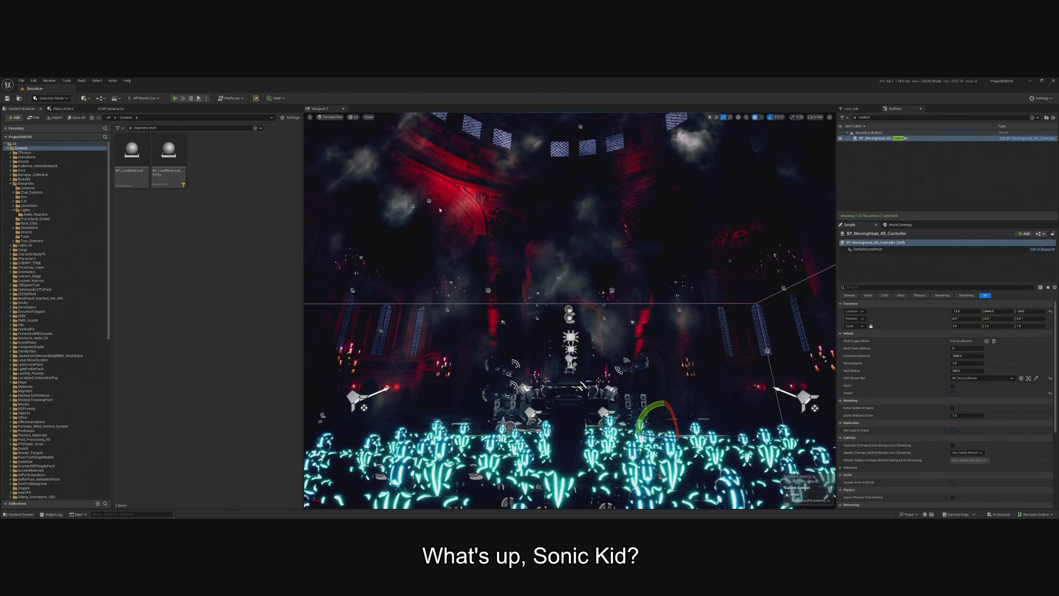
{"action": "key", "text": "alt+p"}
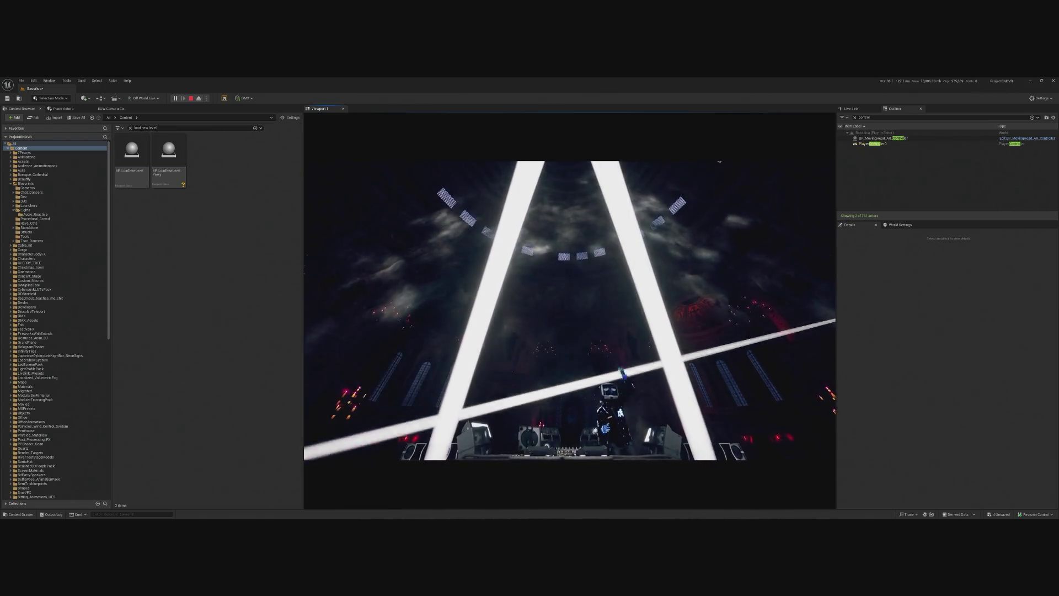
{"action": "key", "text": "shift+F1"}
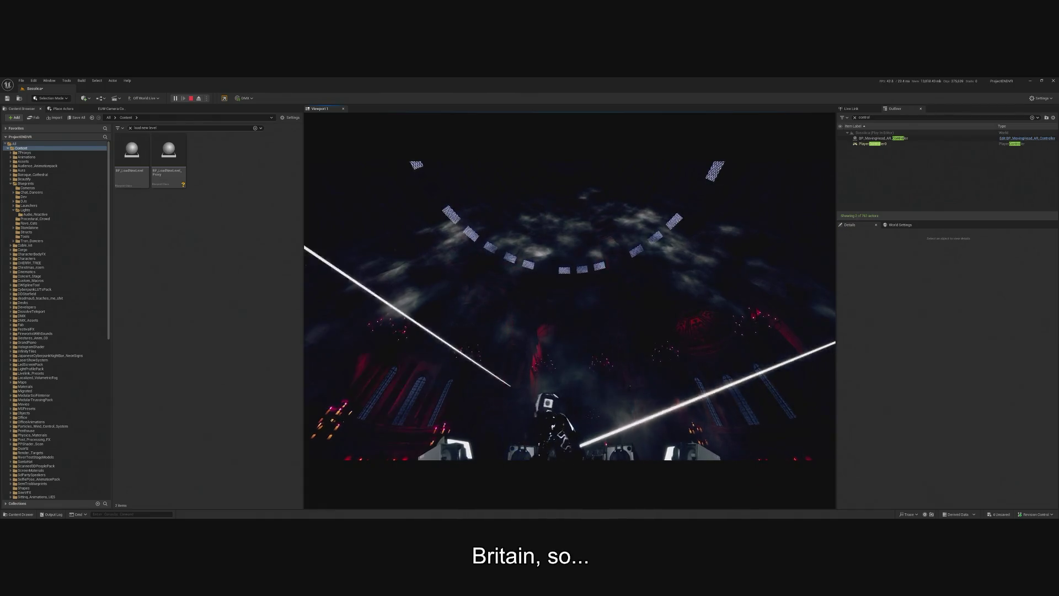
{"action": "key", "text": "alt+Tab"}
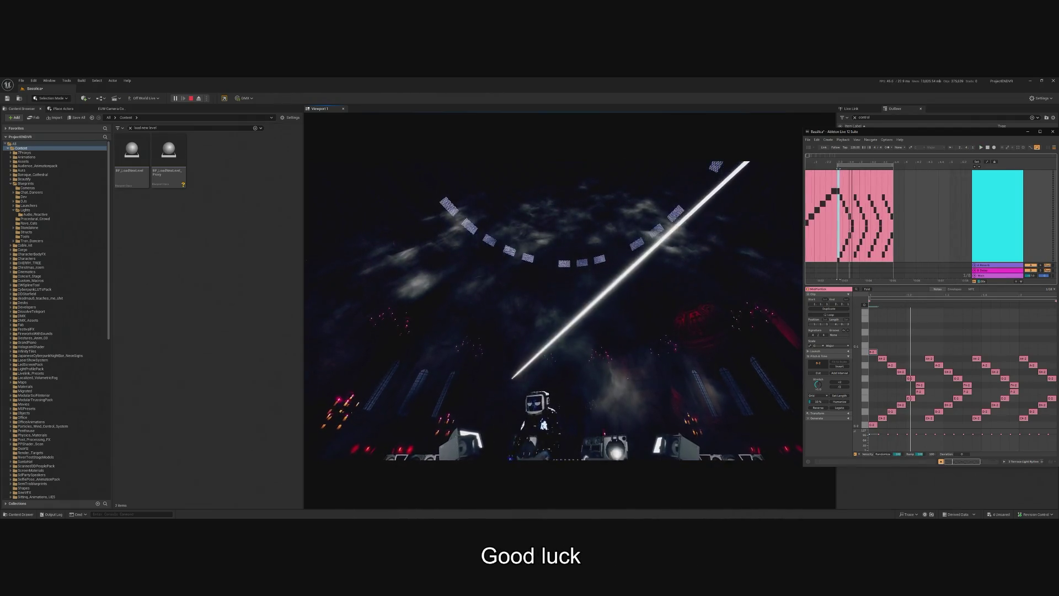
{"action": "left_click", "coordinate": [846, 164]}
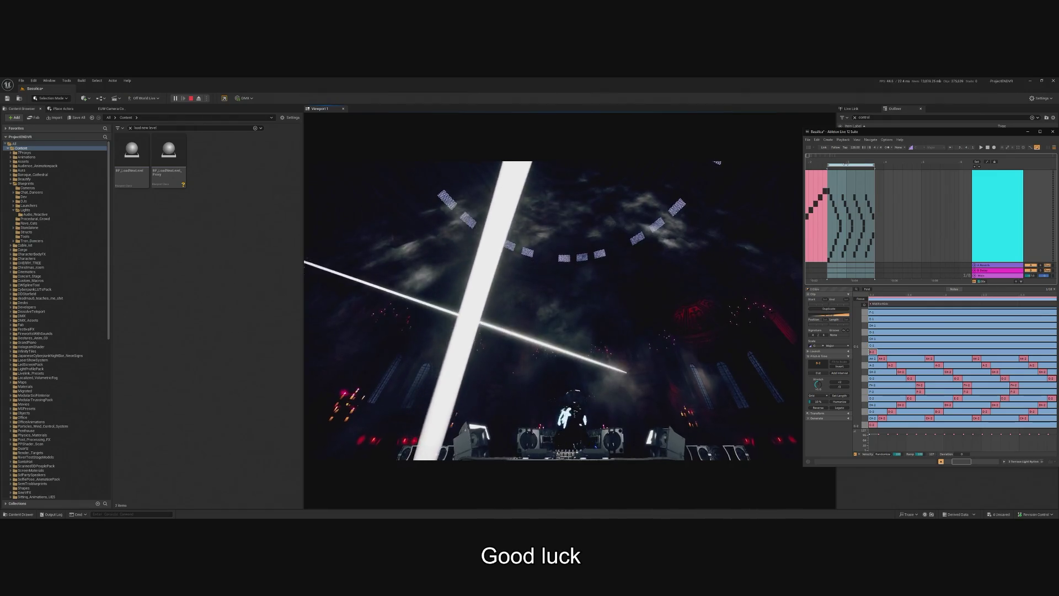
{"action": "key", "text": "ctrl+d"}
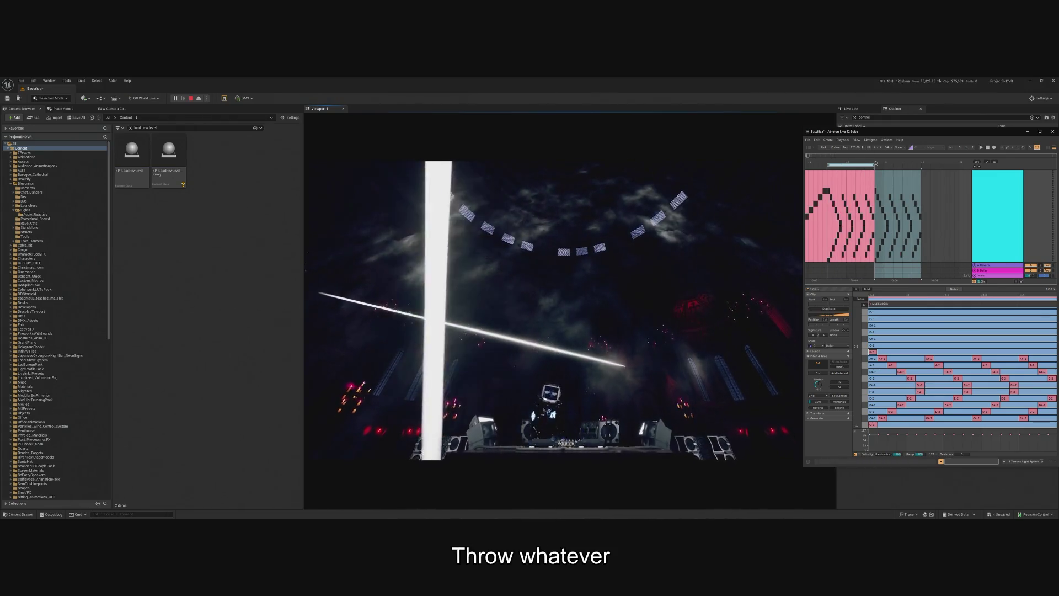
{"action": "left_click_drag", "start_coordinate": [876, 164], "coordinate": [921, 163]}
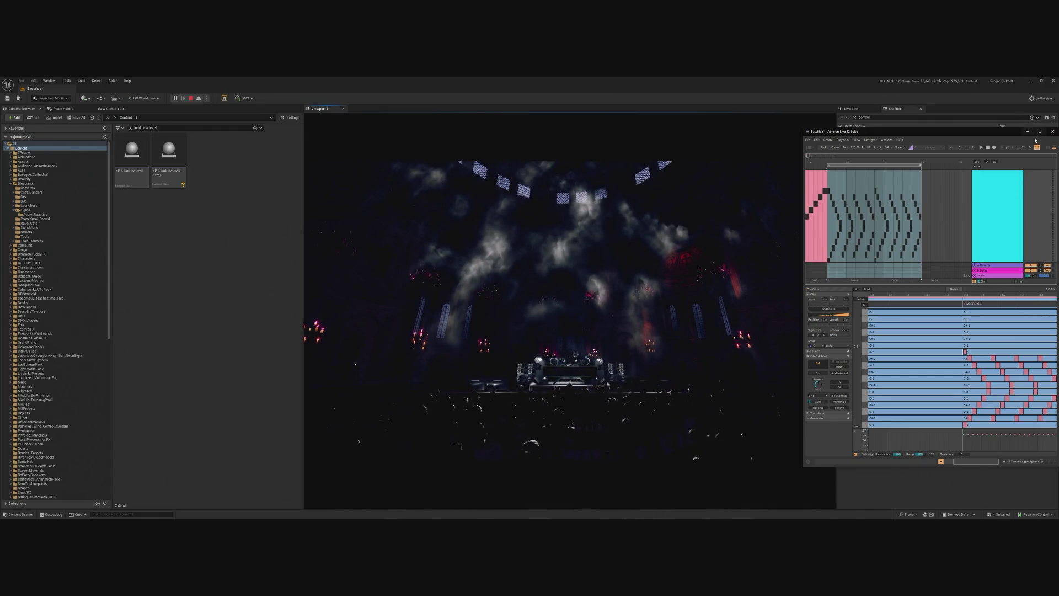
{"action": "left_click_drag", "start_coordinate": [1016, 133], "coordinate": [988, 135]}
{"action": "left_click", "coordinate": [999, 133]}
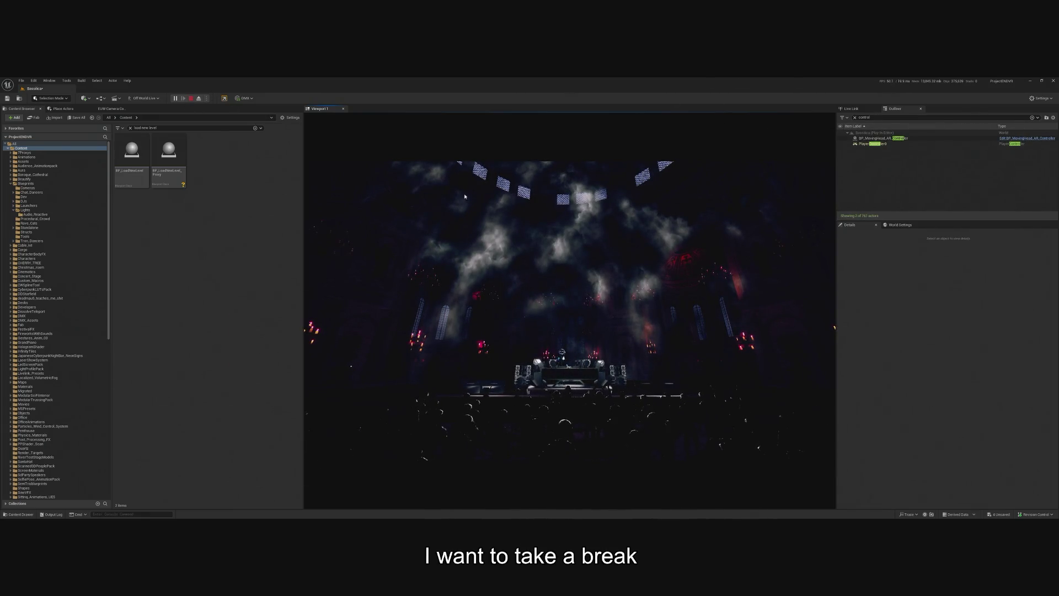
{"action": "key", "text": "Escape"}
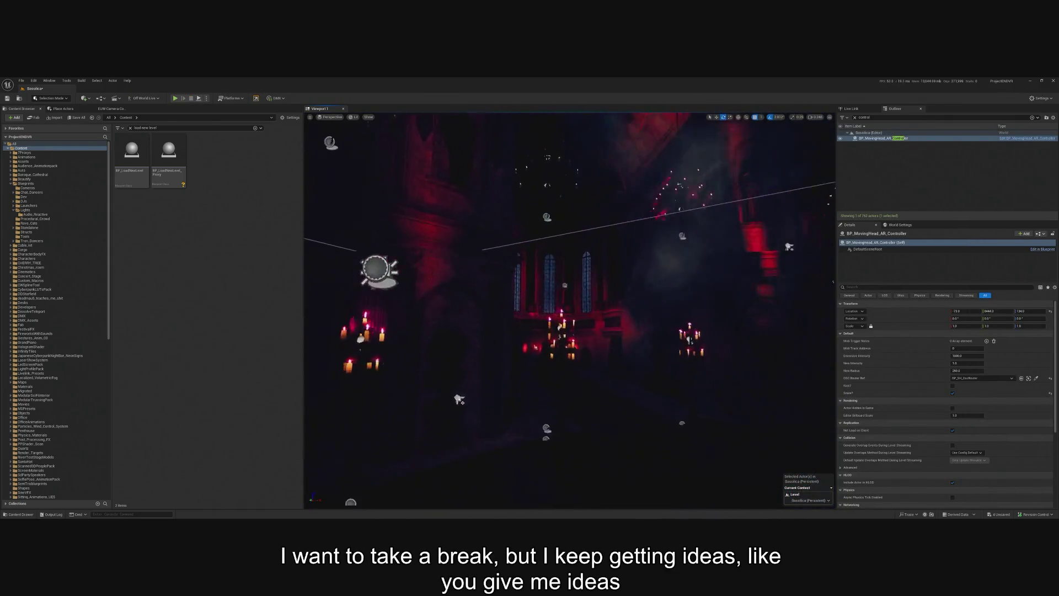
{"action": "left_click", "coordinate": [554, 381]}
{"action": "key", "text": "f"}
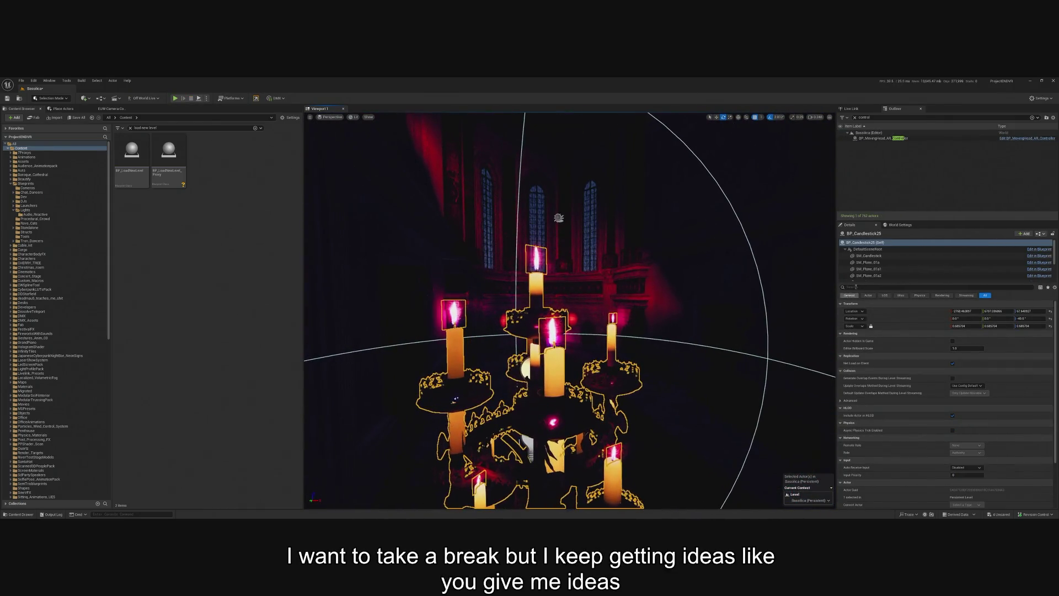
{"action": "scroll", "coordinate": [869, 259], "scroll_direction": "down", "scroll_amount": 2}
{"action": "left_click", "coordinate": [869, 263]}
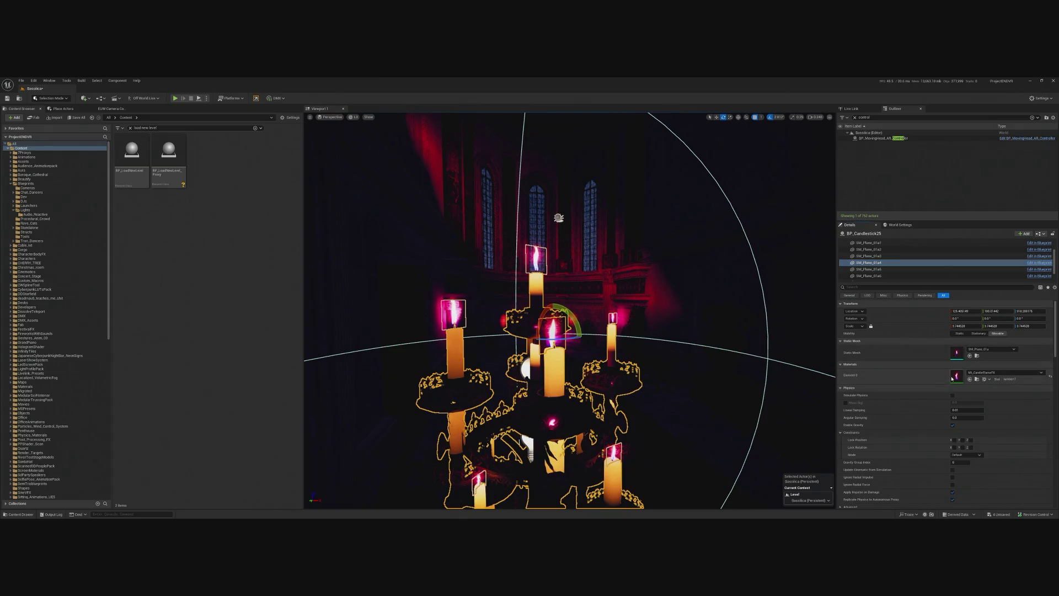
{"action": "double_click", "coordinate": [953, 377]}
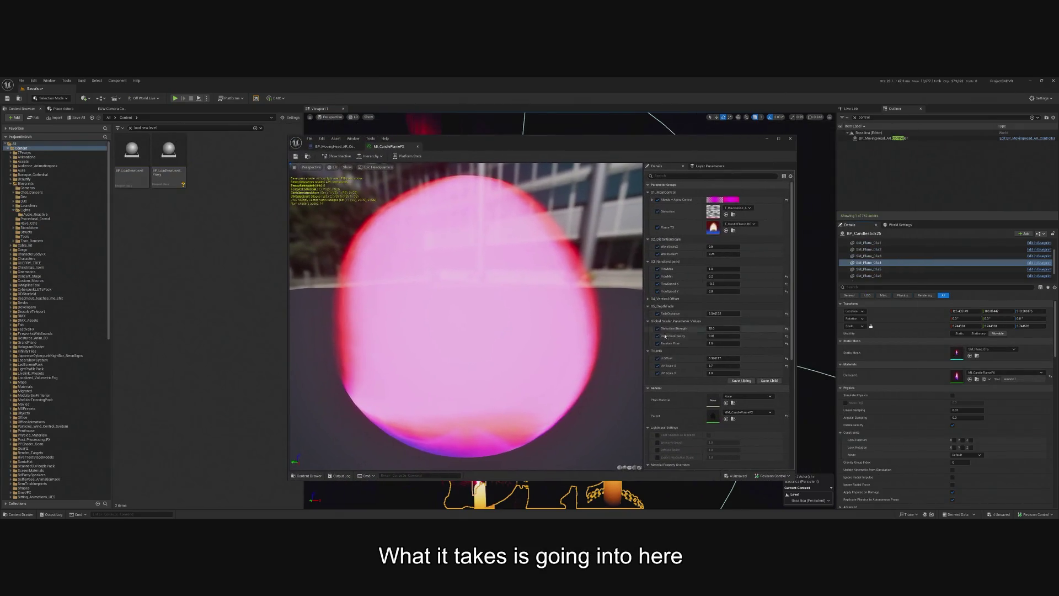
{"action": "double_click", "coordinate": [714, 417]}
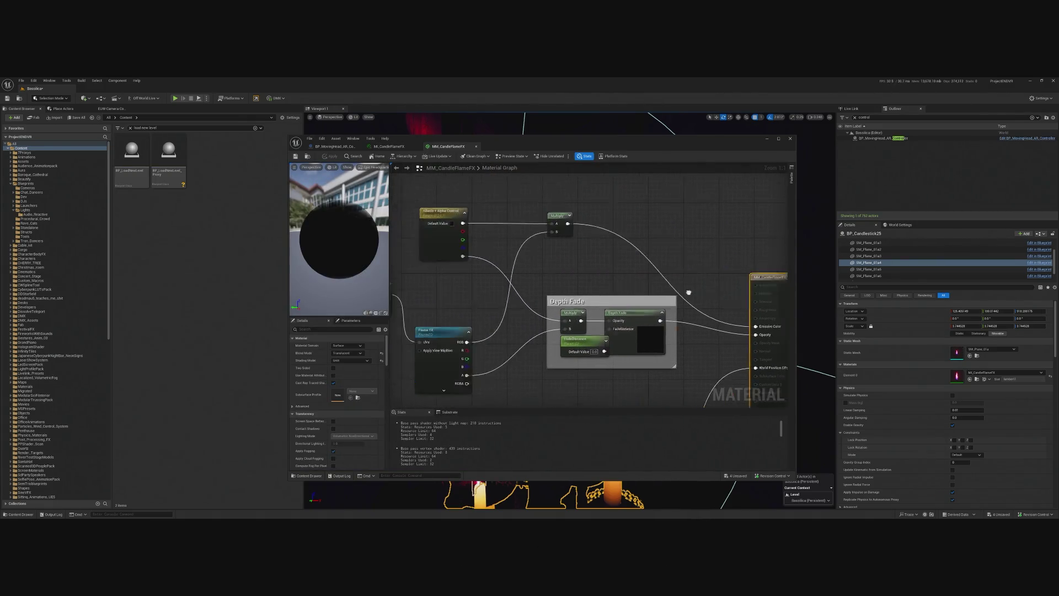
{"action": "right_click", "coordinate": [634, 219]}
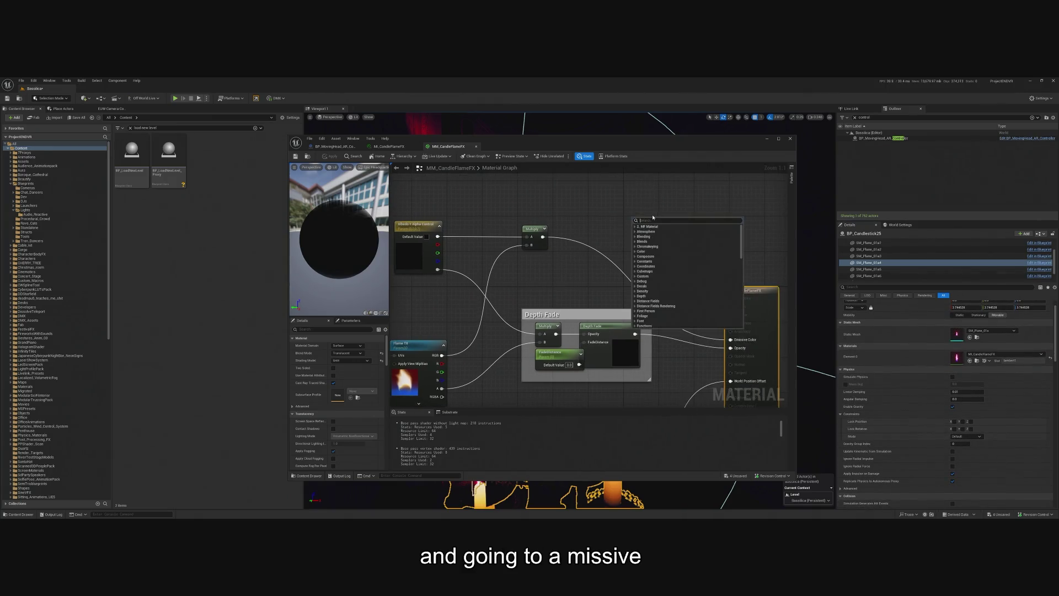
{"action": "right_click", "coordinate": [617, 218]}
{"action": "type", "text": "para"}
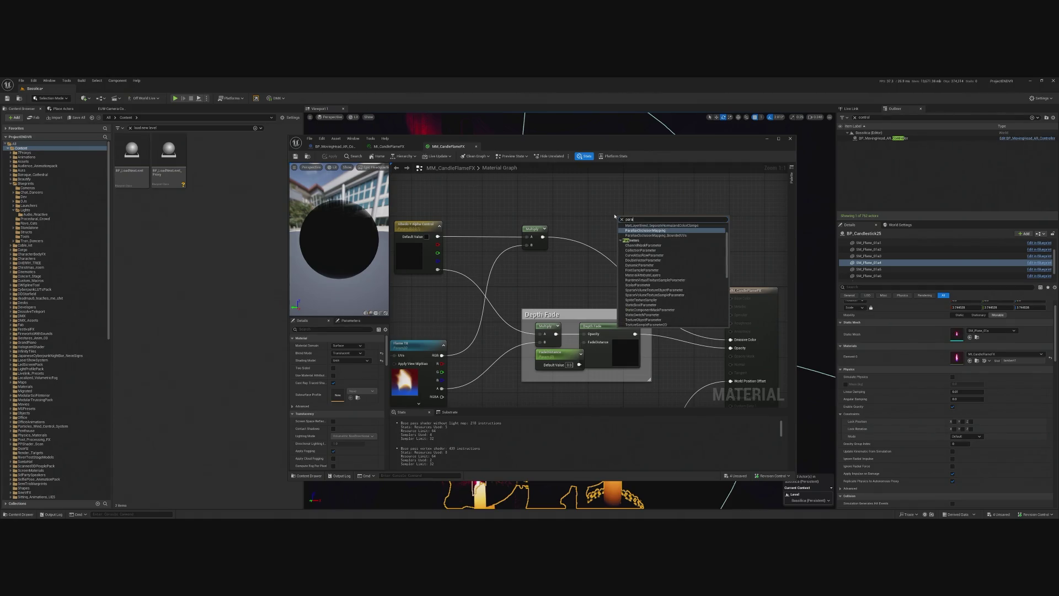
{"action": "type", "text": "meter"}
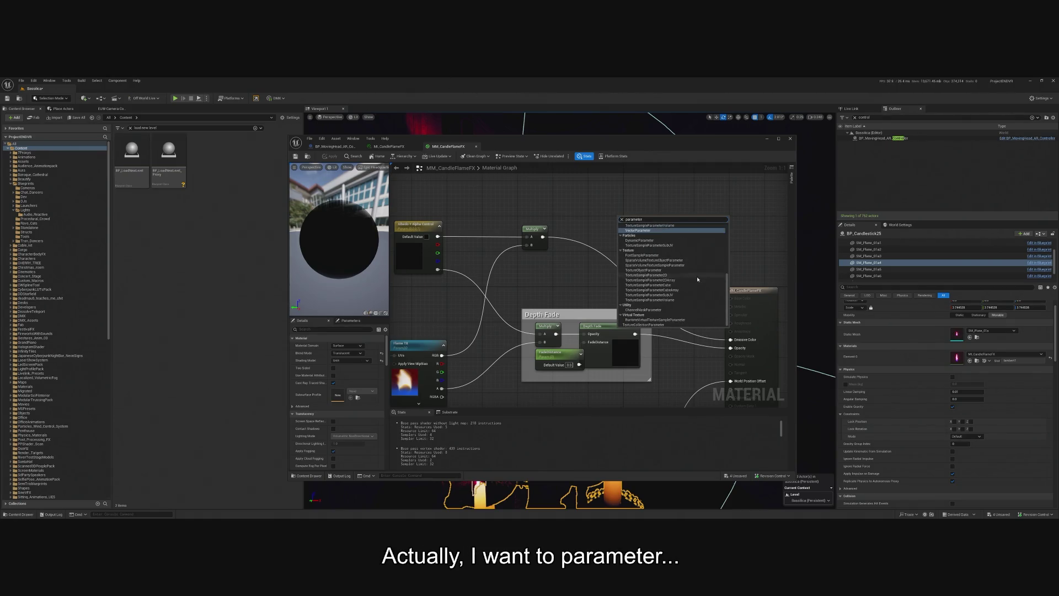
{"action": "key", "text": "ctrl+a"}
{"action": "type", "text": "co"}
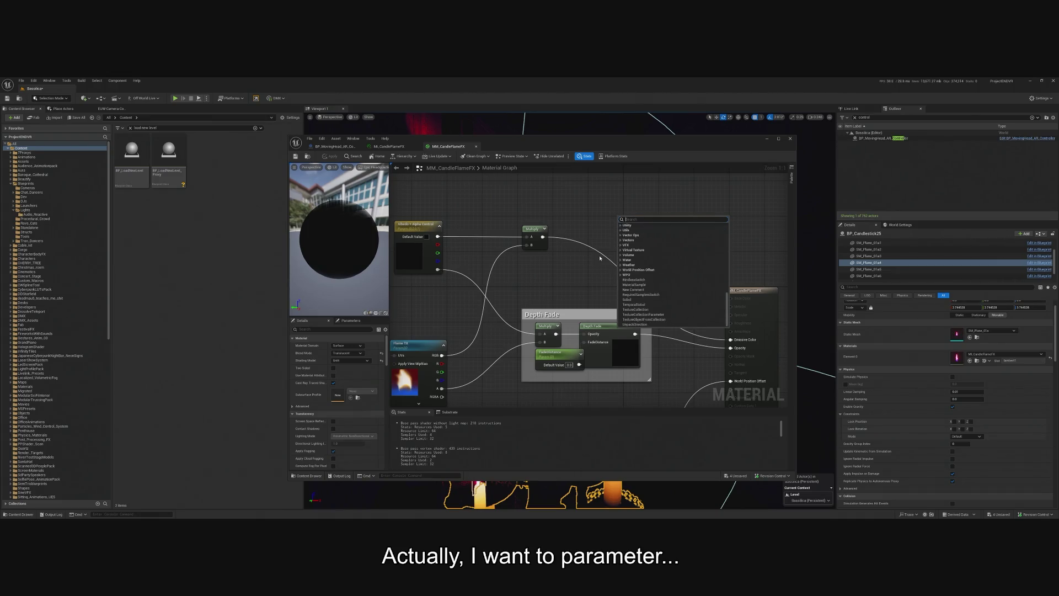
{"action": "type", "text": "llection"}
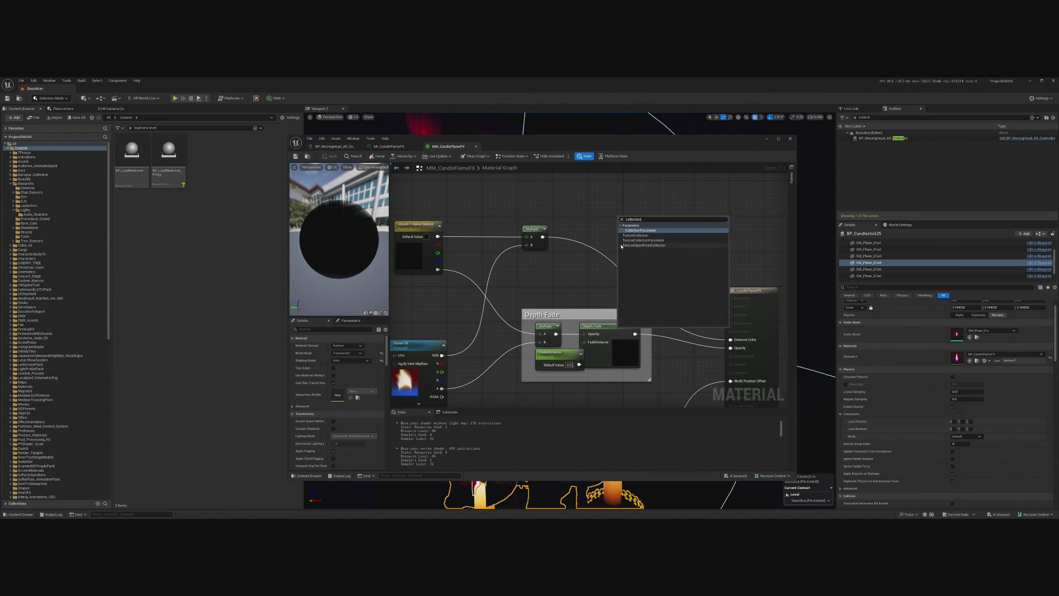
{"action": "left_click", "coordinate": [659, 231]}
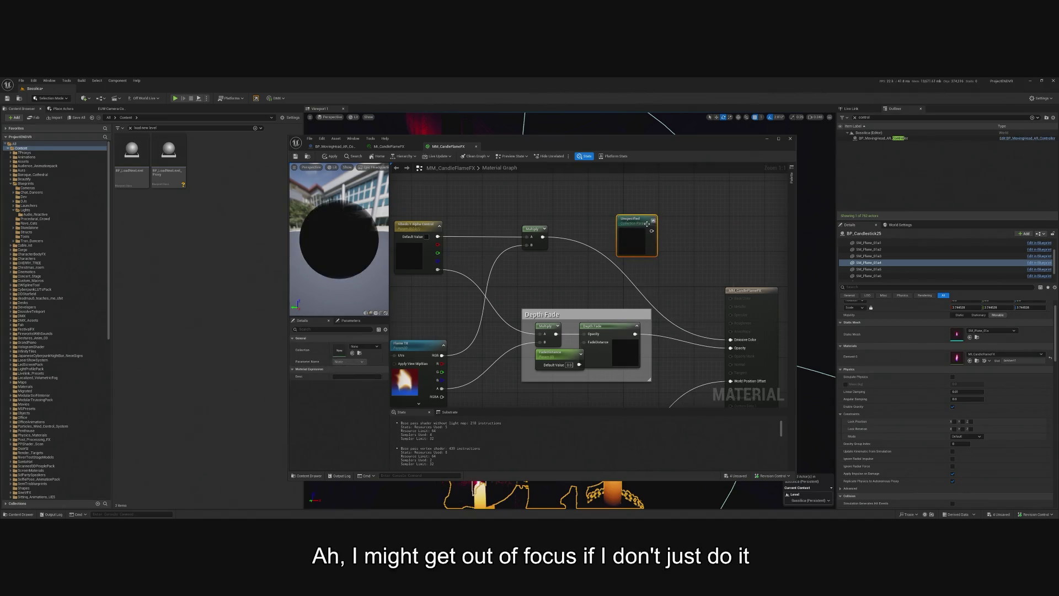
{"action": "left_click", "coordinate": [354, 346]}
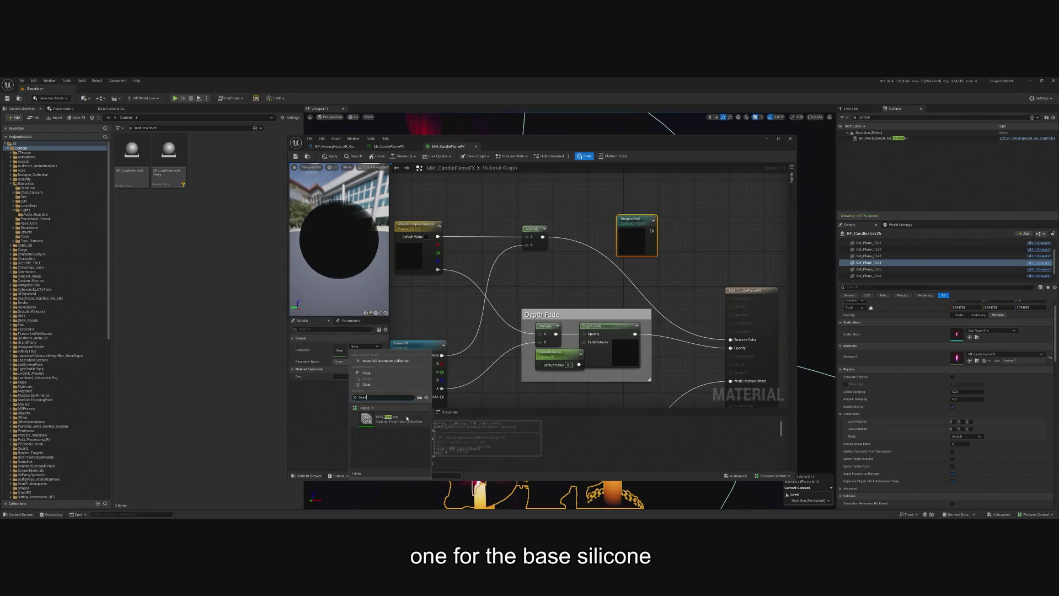
{"action": "left_click", "coordinate": [394, 418]}
{"action": "left_click", "coordinate": [379, 362]}
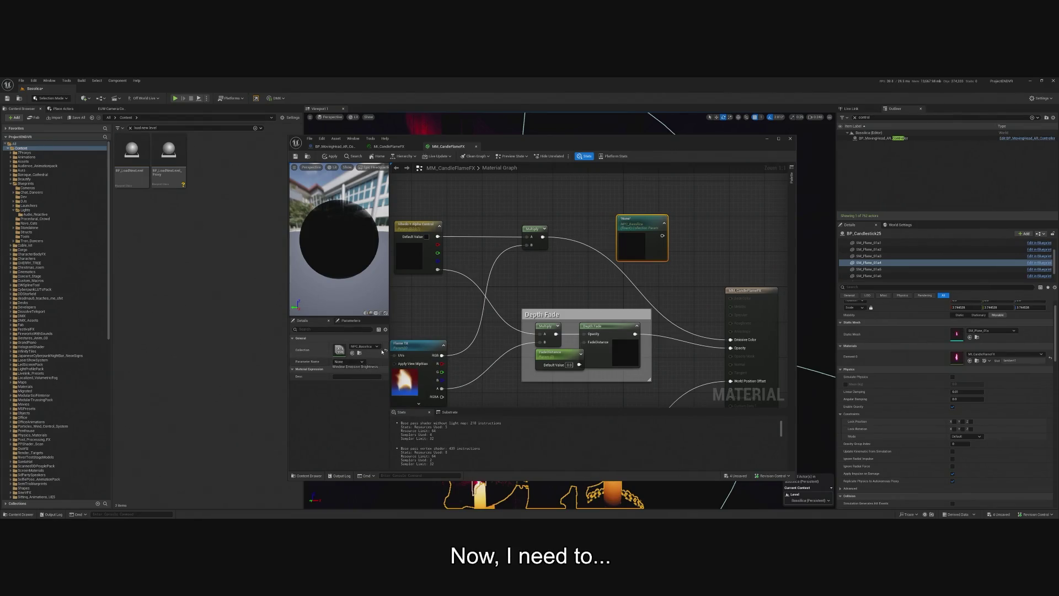
{"action": "left_click", "coordinate": [360, 353]}
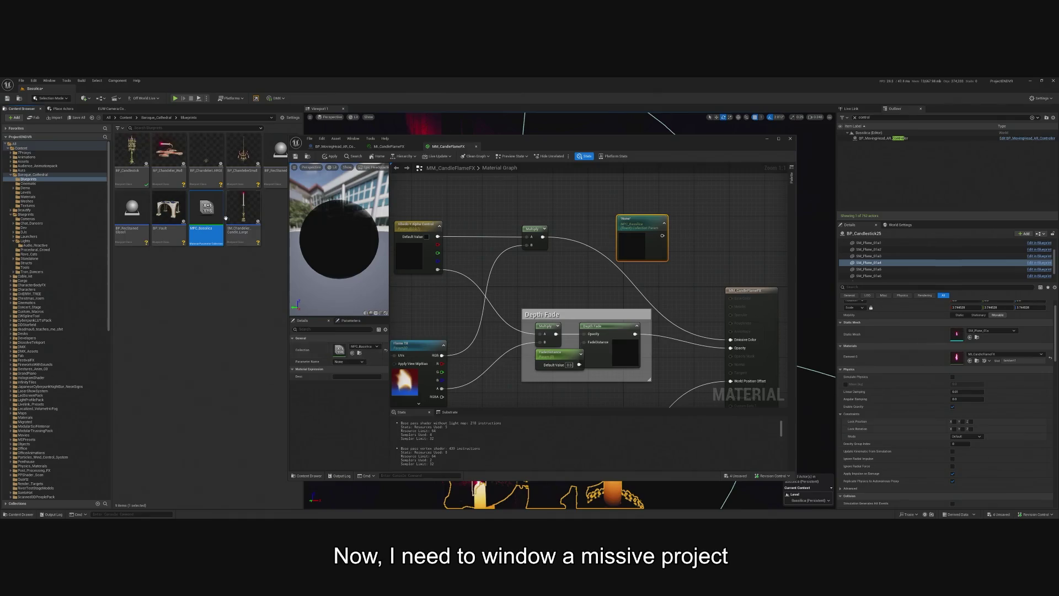
{"action": "double_click", "coordinate": [213, 220]}
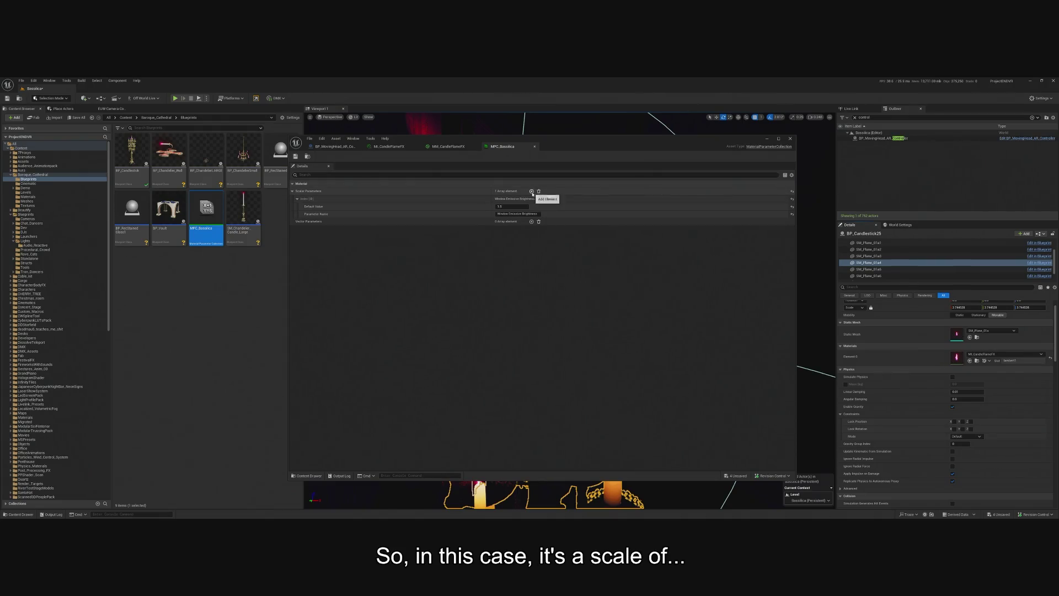
{"action": "left_click", "coordinate": [532, 191]}
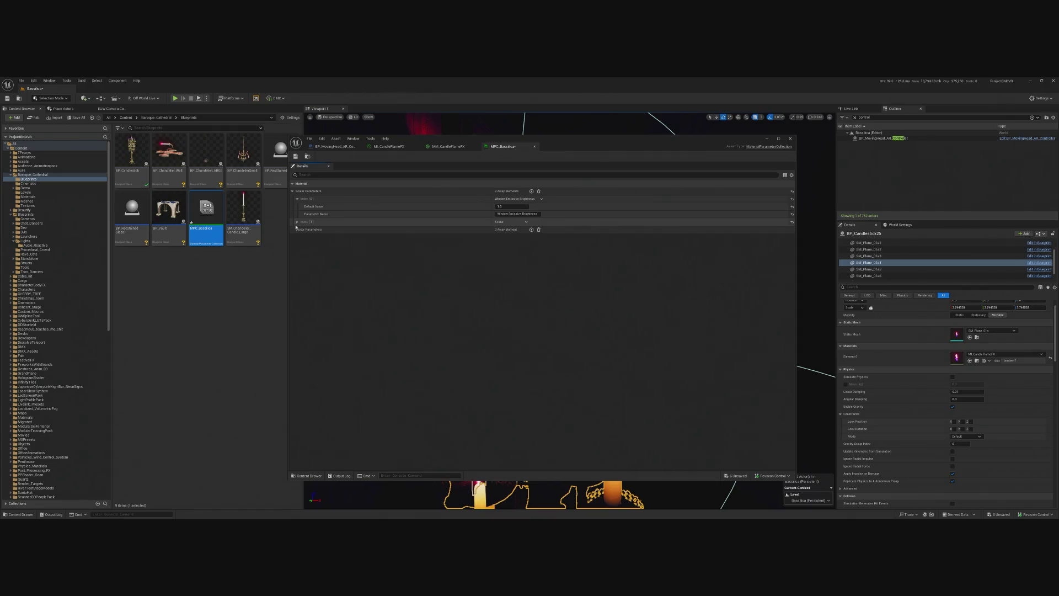
{"action": "left_click", "coordinate": [302, 223]}
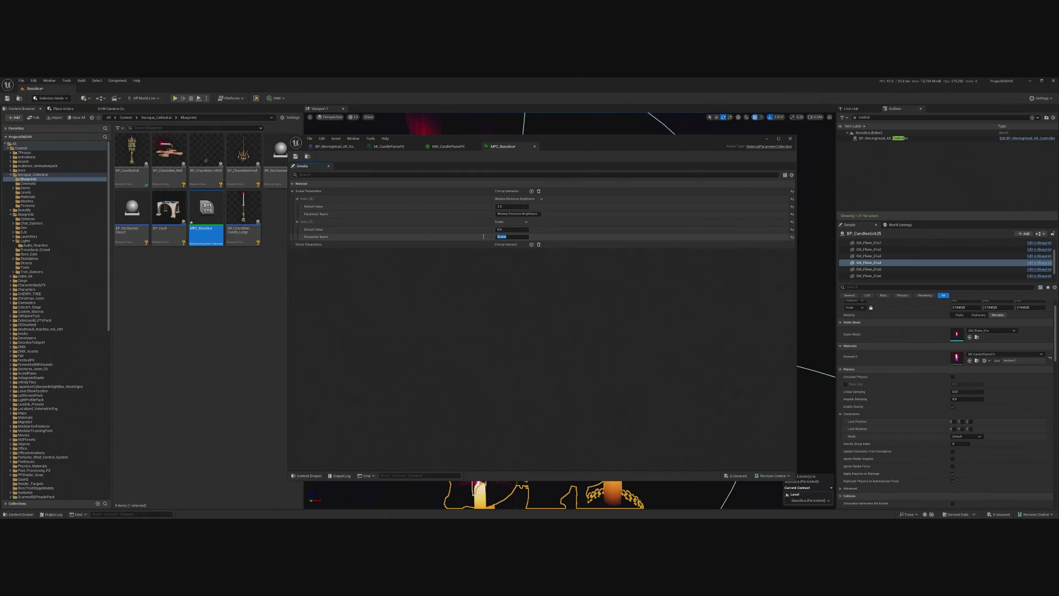
{"action": "type", "text": "Candle"}
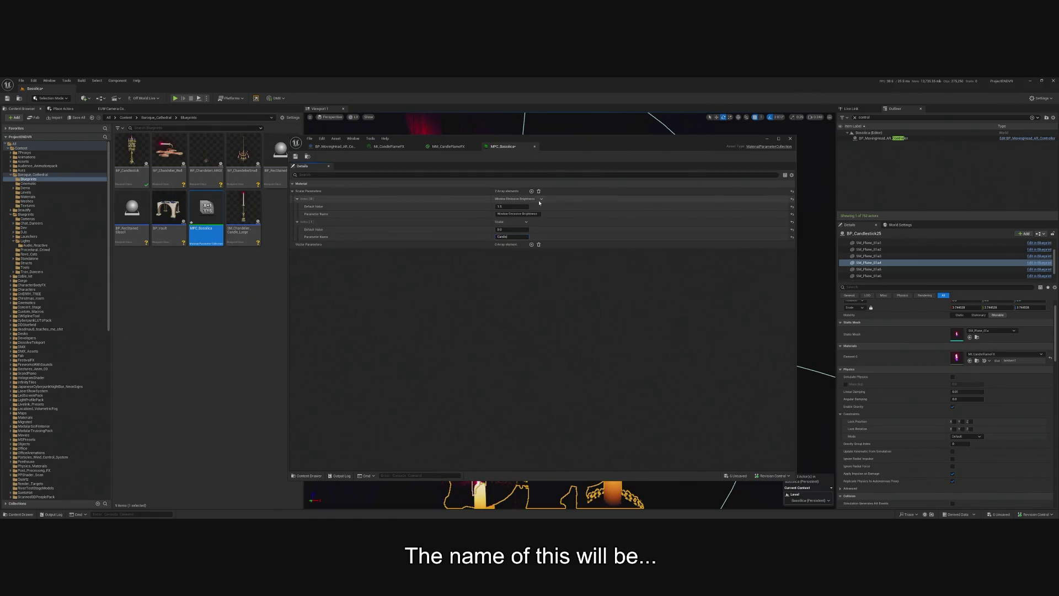
{"action": "type", "text": "r"}
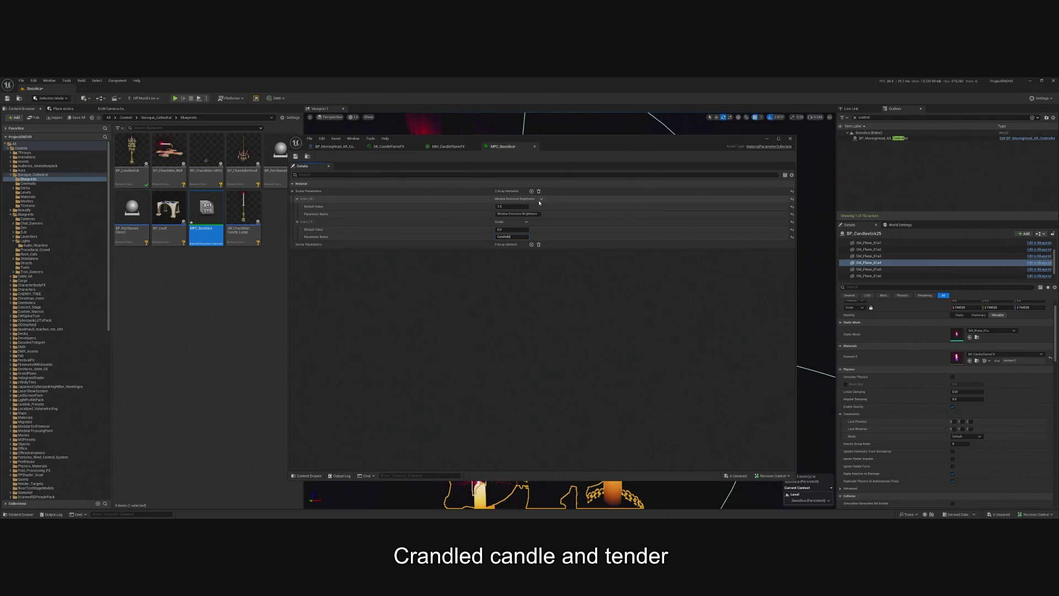
{"action": "type", "text": "igBrightness"}
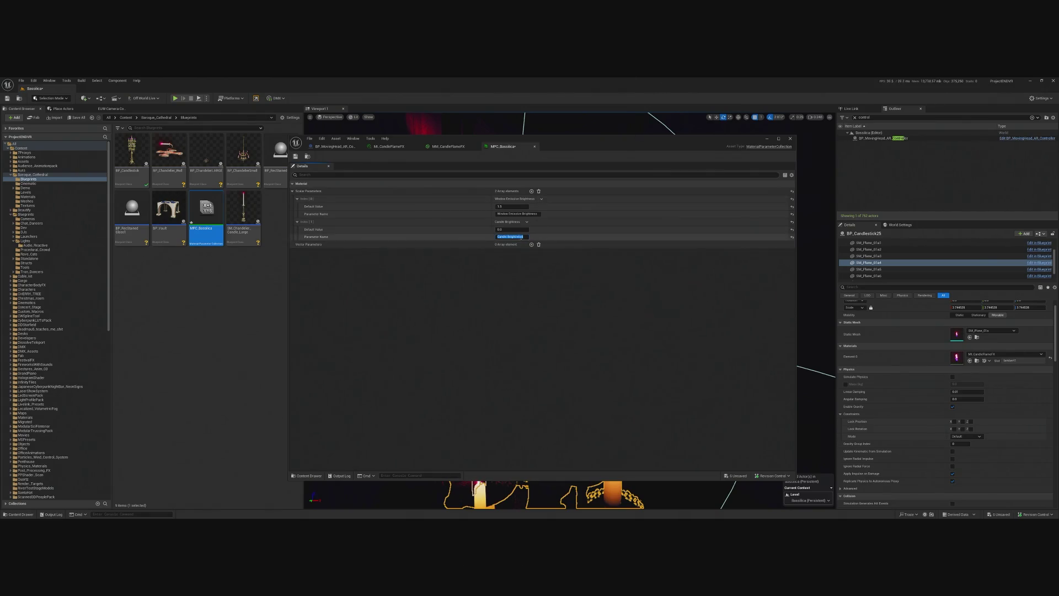
{"action": "left_click", "coordinate": [516, 230]}
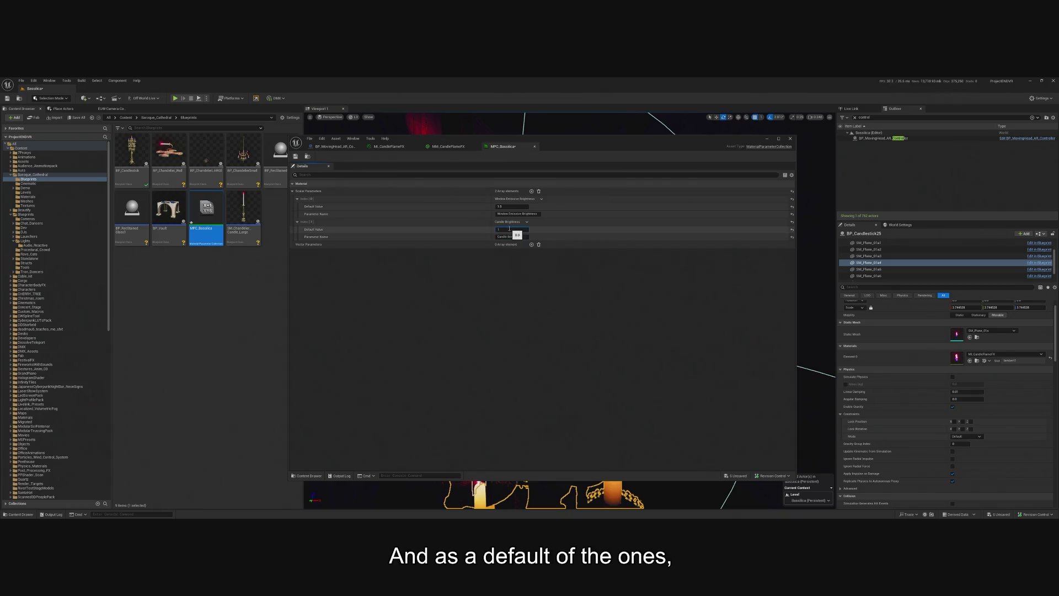
{"action": "key", "text": "Return"}
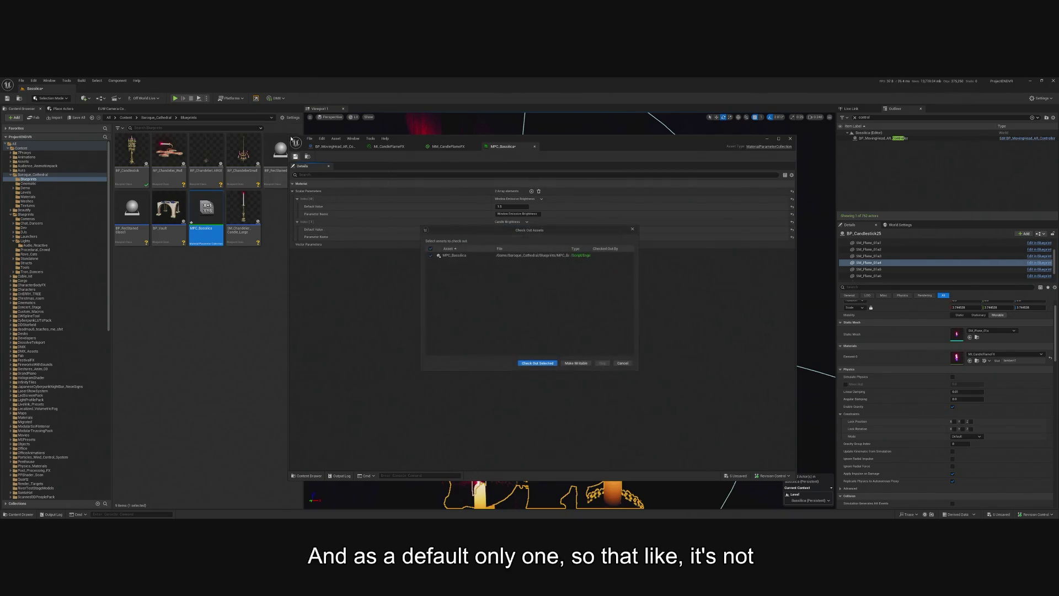
{"action": "left_click", "coordinate": [537, 364]}
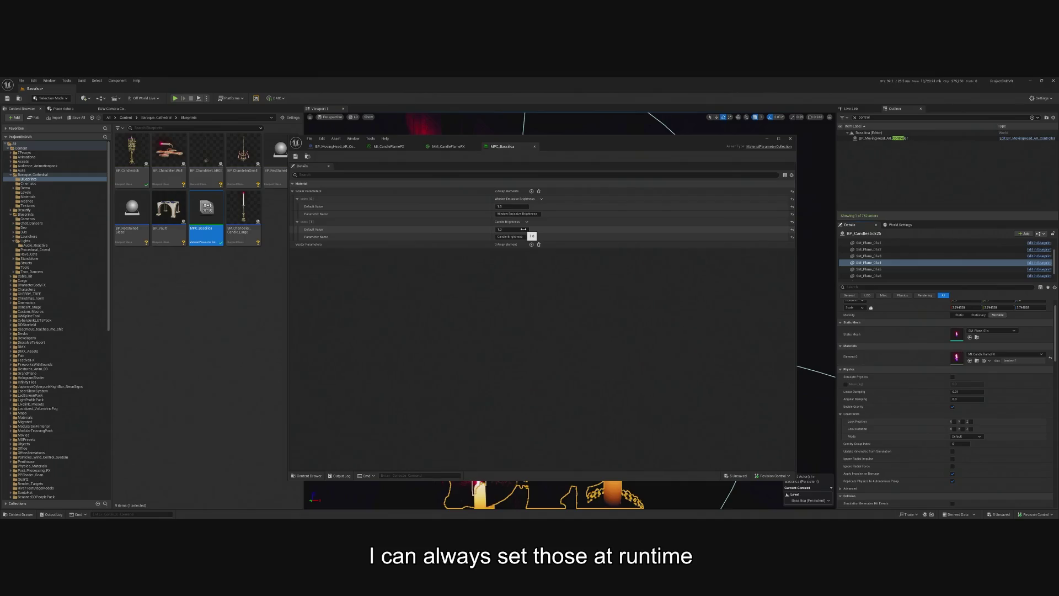
{"action": "left_click", "coordinate": [447, 146]}
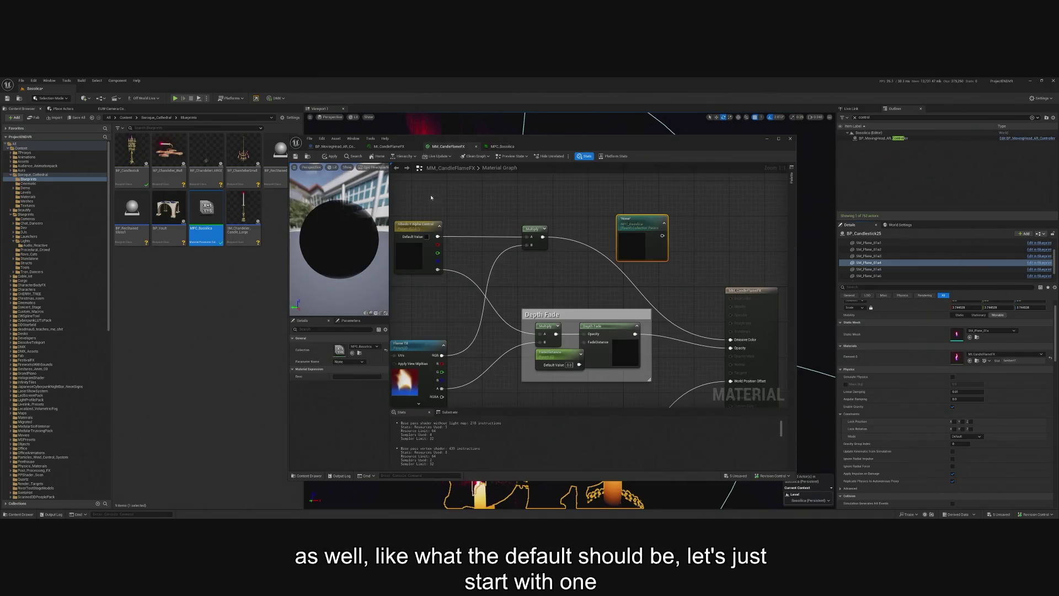
{"action": "left_click", "coordinate": [364, 347]}
{"action": "left_click", "coordinate": [389, 439]}
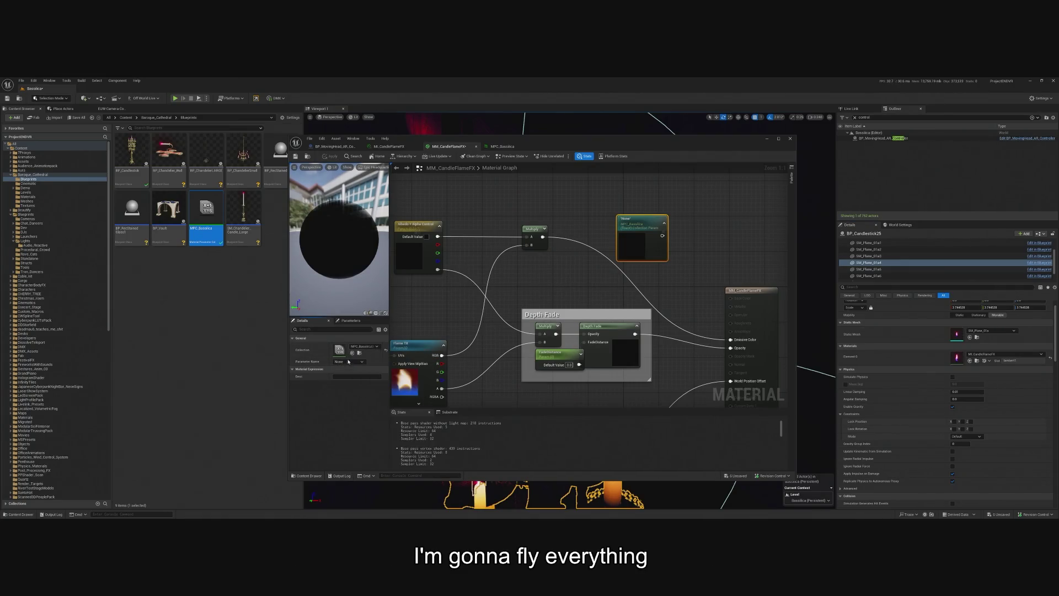
{"action": "left_click", "coordinate": [371, 346]}
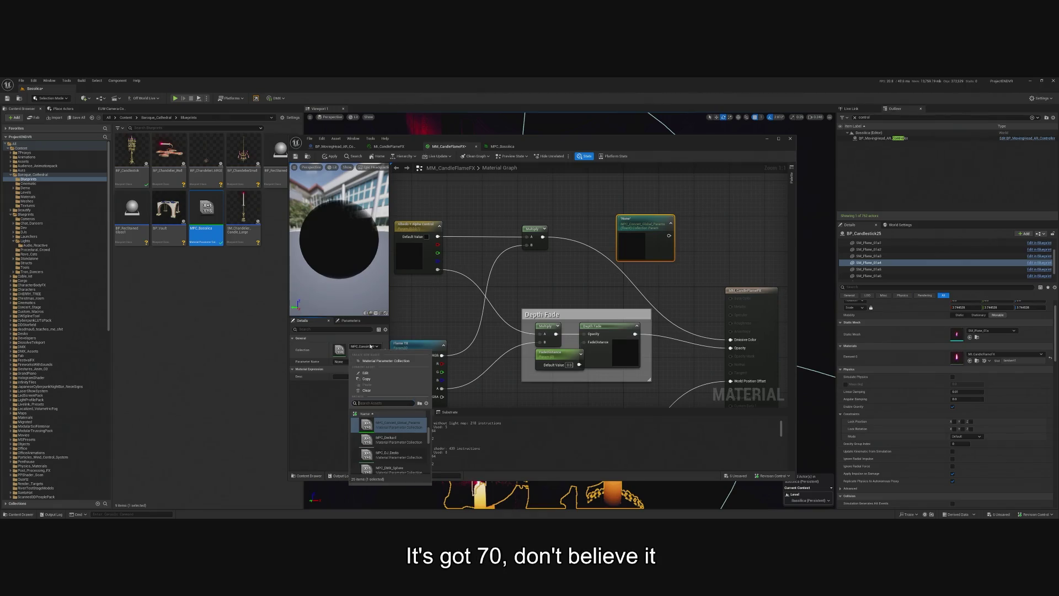
{"action": "left_click", "coordinate": [387, 425]}
{"action": "left_click", "coordinate": [349, 362]}
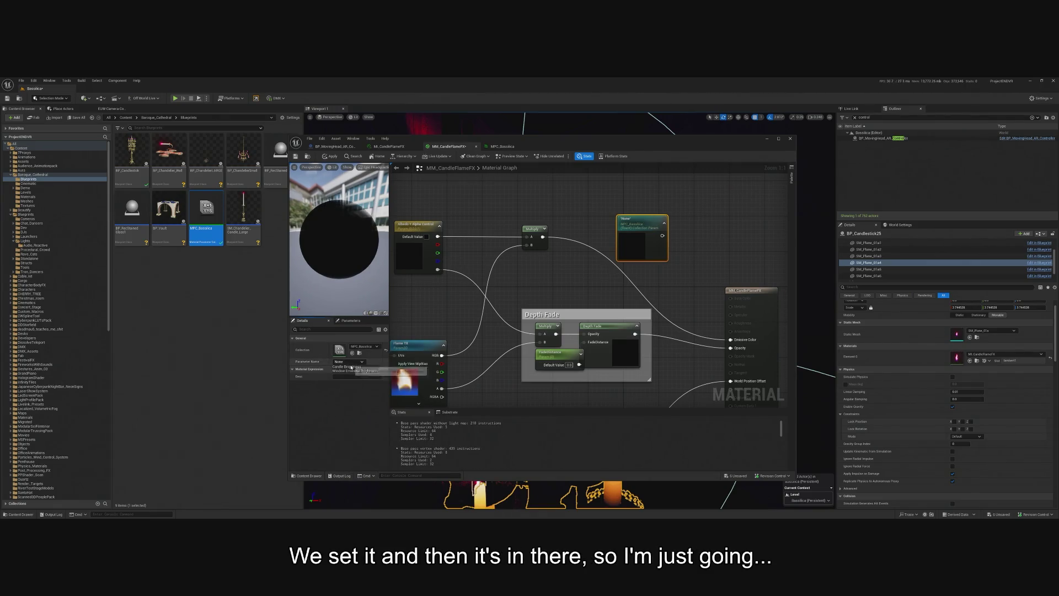
{"action": "left_click", "coordinate": [359, 370]}
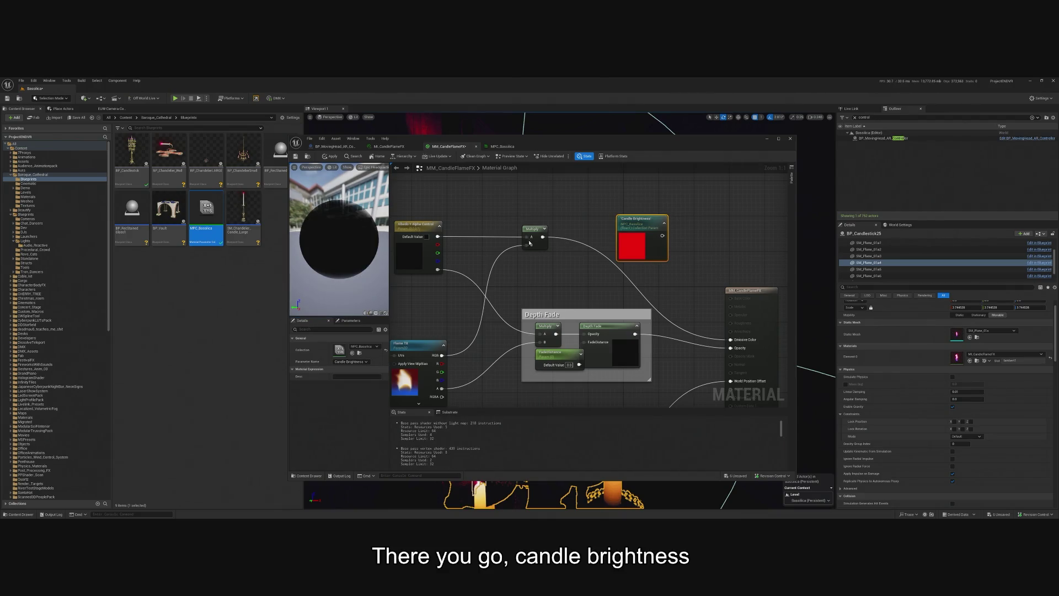
{"action": "left_click", "coordinate": [531, 242]}
{"action": "key", "text": "ctrl+c"}
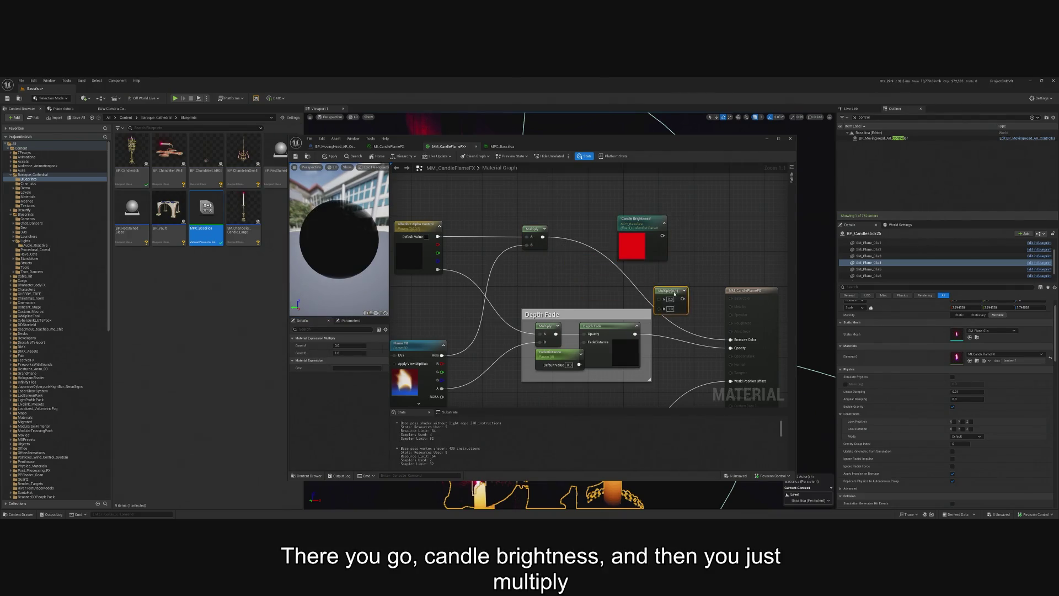
{"action": "key", "text": "ctrl+v"}
{"action": "left_click_drag", "start_coordinate": [543, 237], "coordinate": [551, 247]}
{"action": "left_click_drag", "start_coordinate": [655, 309], "coordinate": [655, 304]}
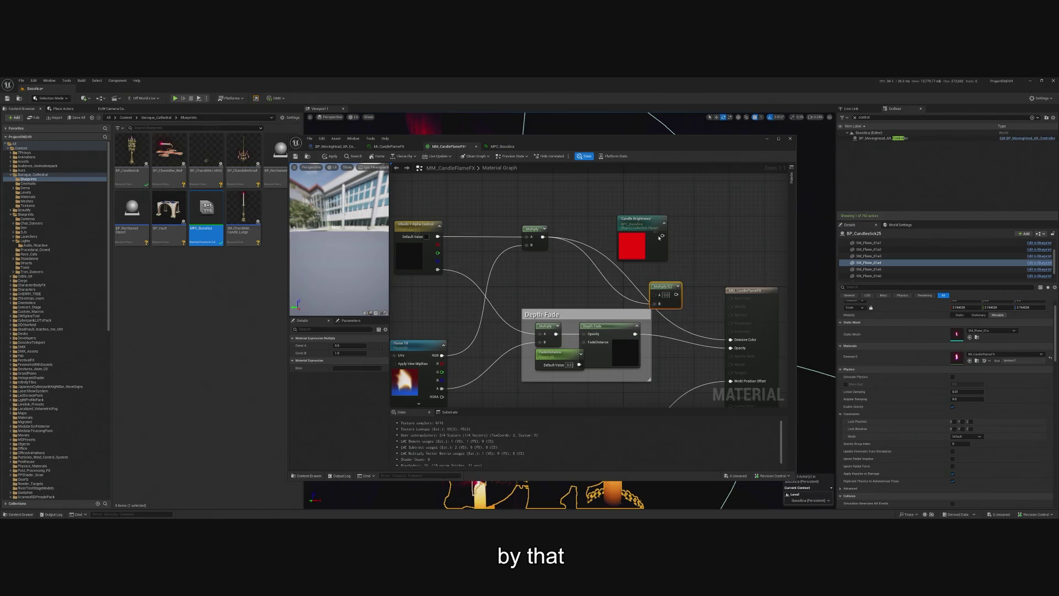
{"action": "mouse_move", "coordinate": [663, 235]}
{"action": "left_mouse_down"}
{"action": "mouse_move", "coordinate": [656, 300]}
{"action": "mouse_move", "coordinate": [739, 348]}
{"action": "left_mouse_up"}
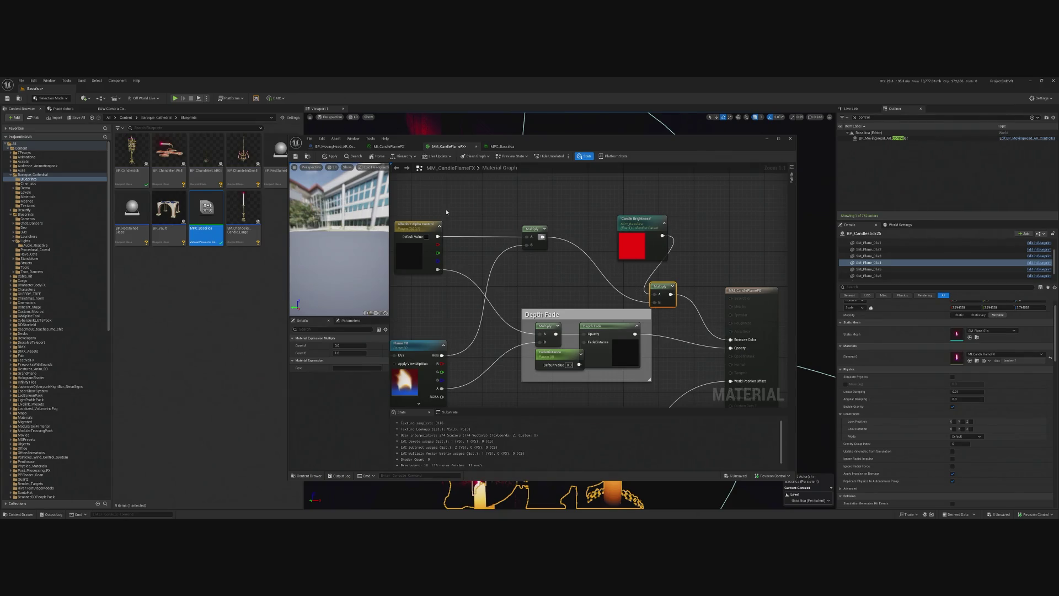
{"action": "left_click", "coordinate": [331, 158]}
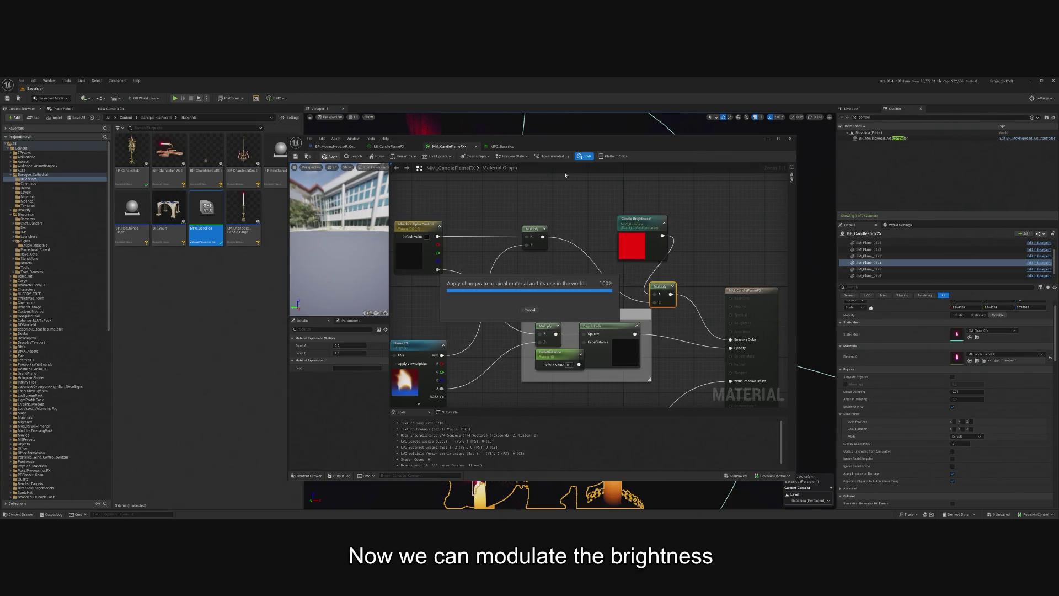
{"action": "left_click", "coordinate": [767, 139]}
{"action": "type", "text": "stage"}
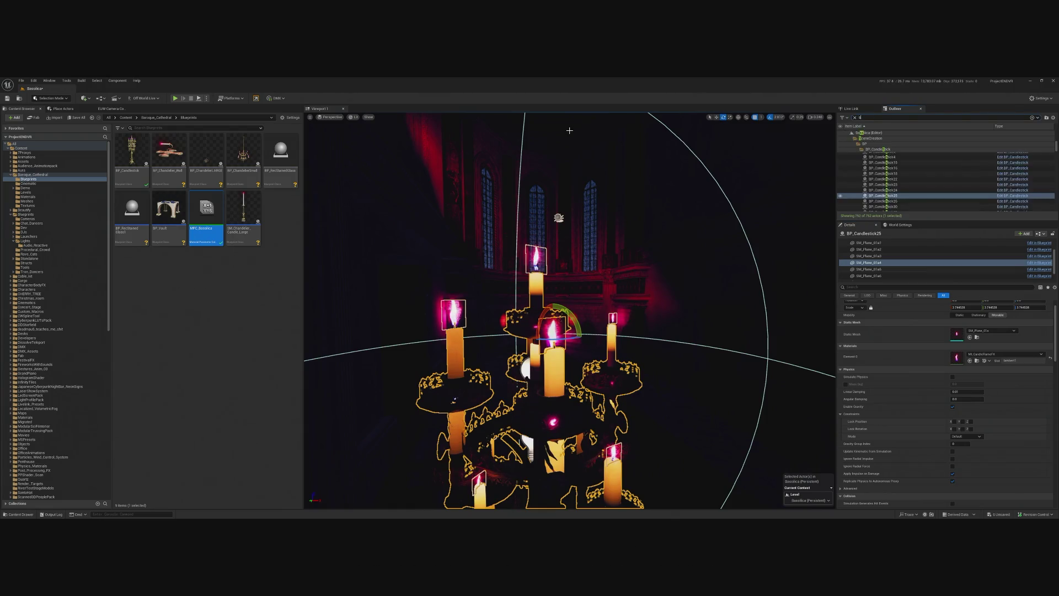
{"action": "scroll", "coordinate": [938, 187], "scroll_direction": "up", "scroll_amount": 3}
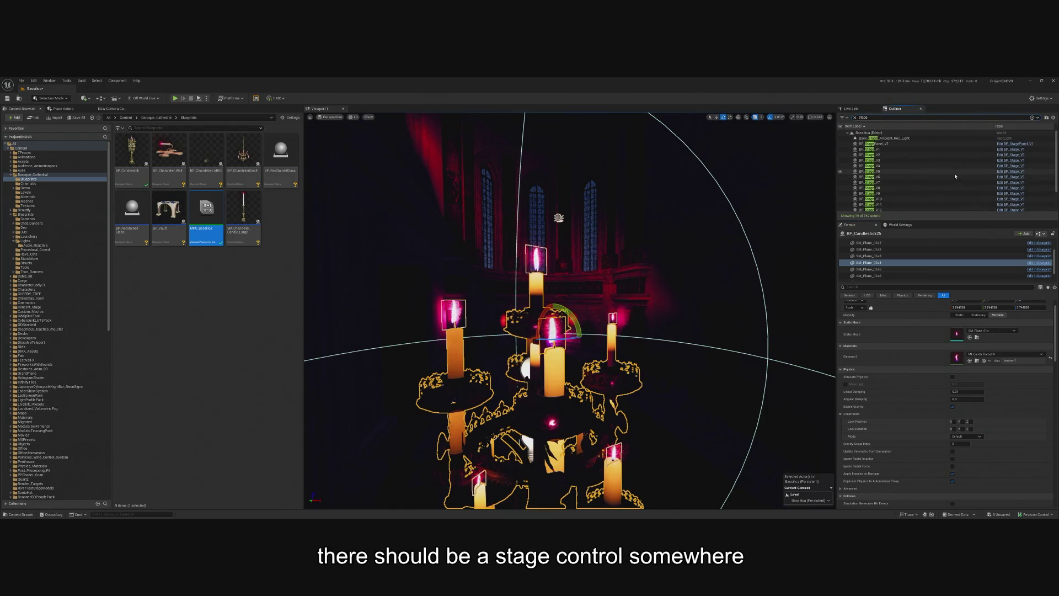
{"action": "scroll", "coordinate": [932, 180], "scroll_direction": "down", "scroll_amount": 2}
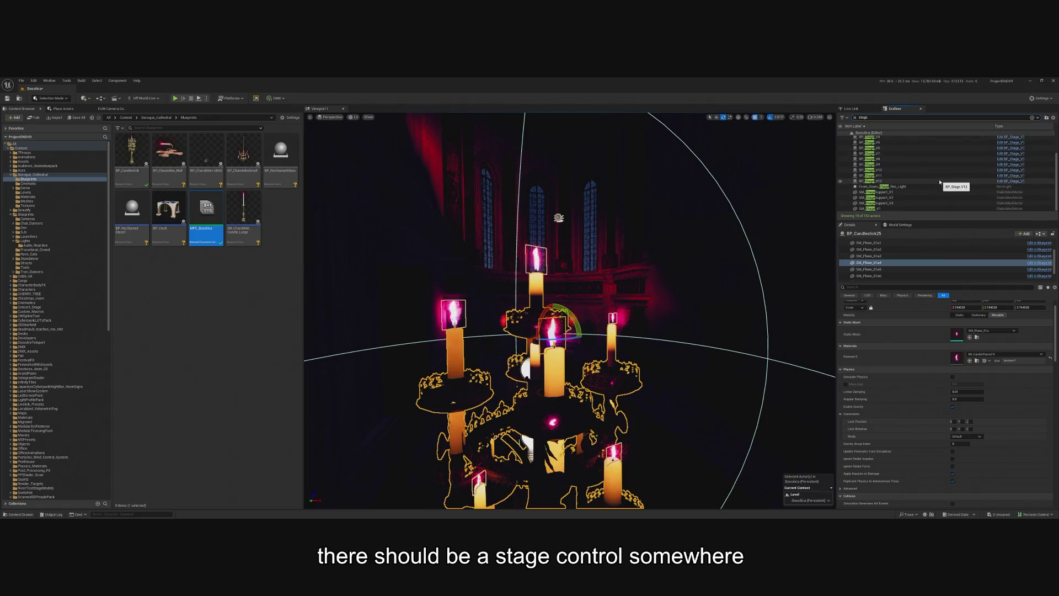
{"action": "left_click", "coordinate": [250, 292]}
{"action": "left_click", "coordinate": [13, 143]}
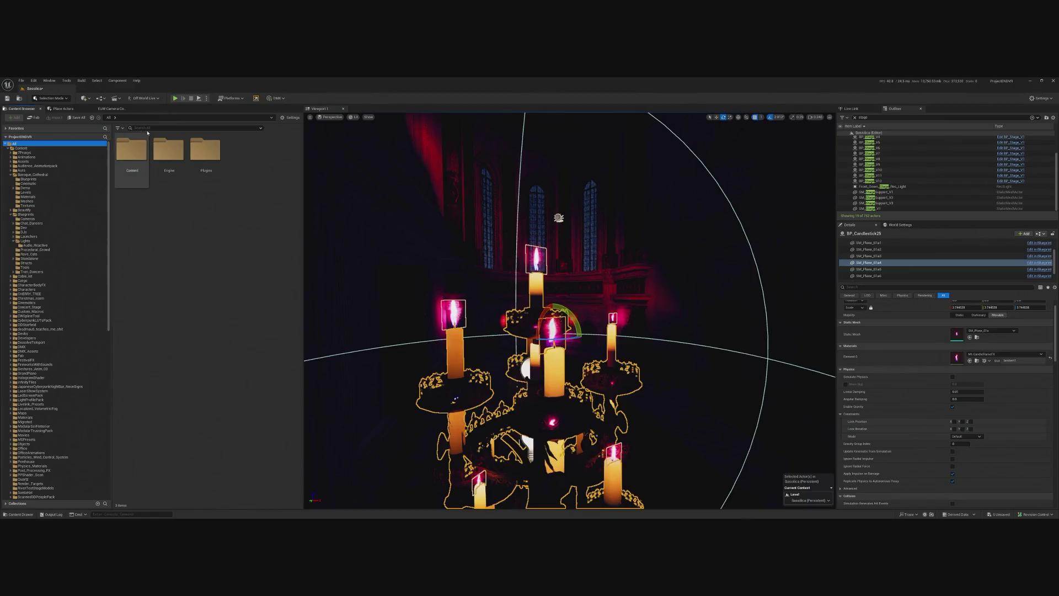
{"action": "left_click", "coordinate": [155, 128]}
{"action": "type", "text": "controller"}
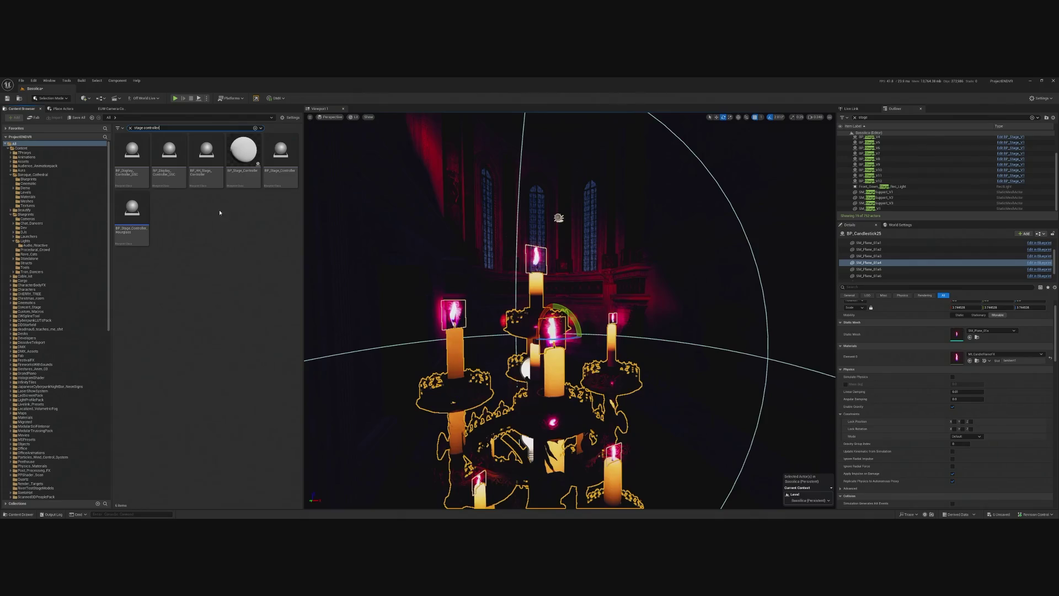
{"action": "double_click", "coordinate": [292, 171]}
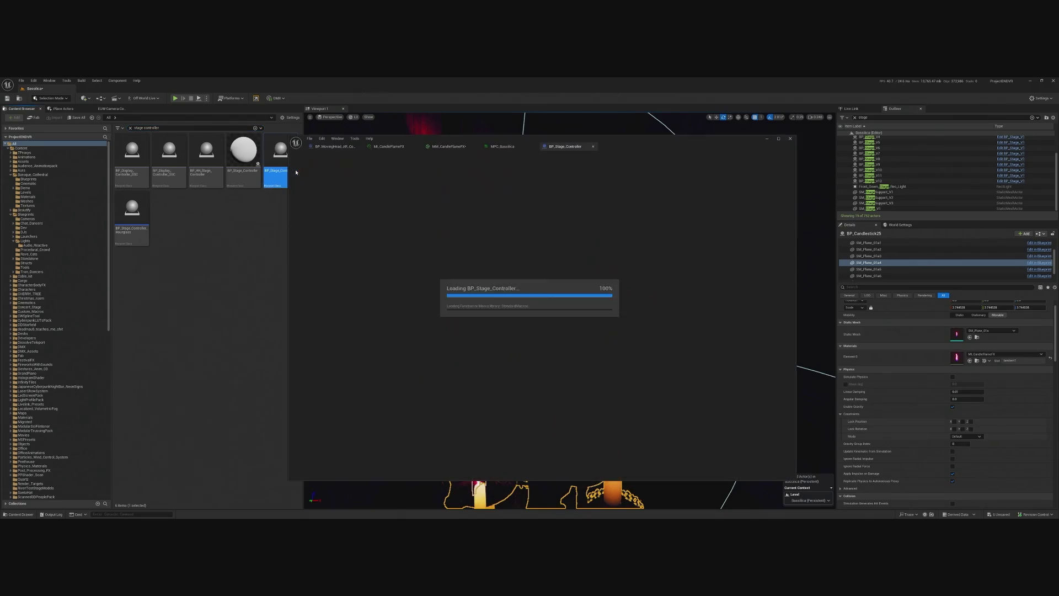
{"action": "scroll", "coordinate": [537, 263], "scroll_direction": "down", "scroll_amount": 3}
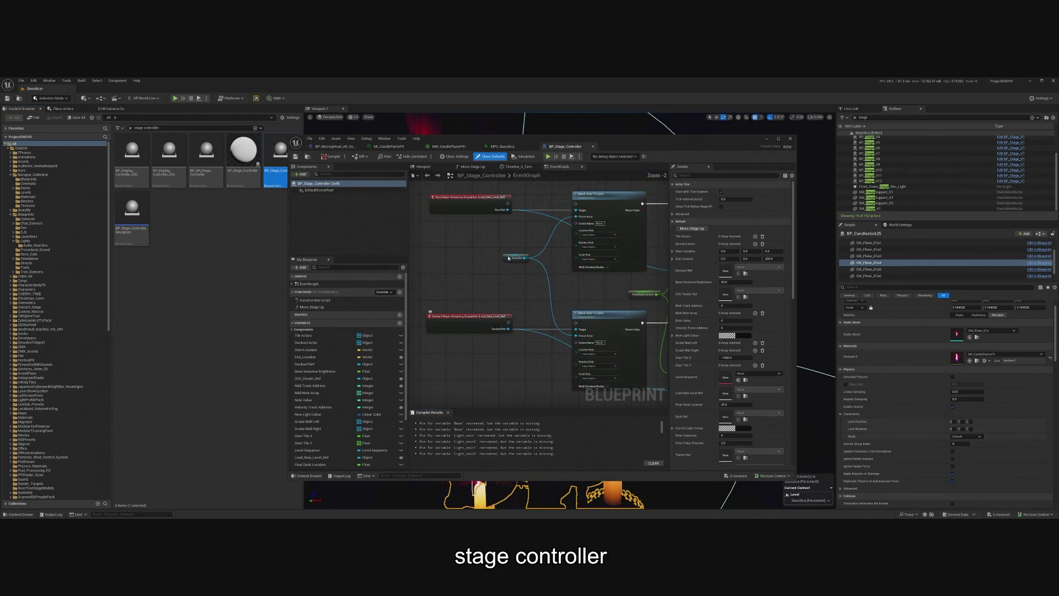
{"action": "scroll", "coordinate": [538, 262], "scroll_direction": "up", "scroll_amount": 5}
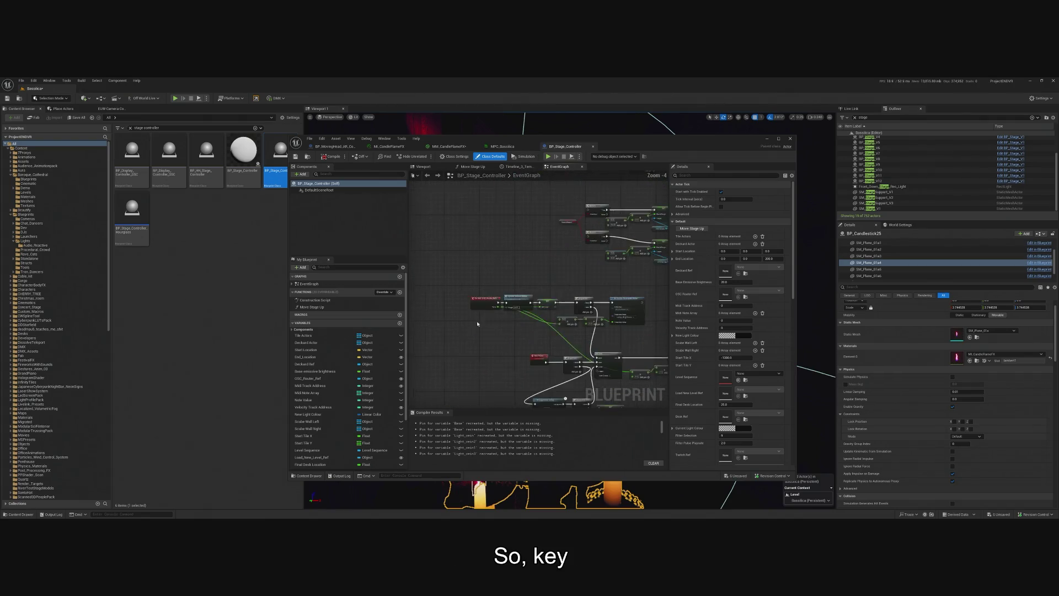
{"action": "scroll", "coordinate": [511, 265], "scroll_direction": "down", "scroll_amount": 4}
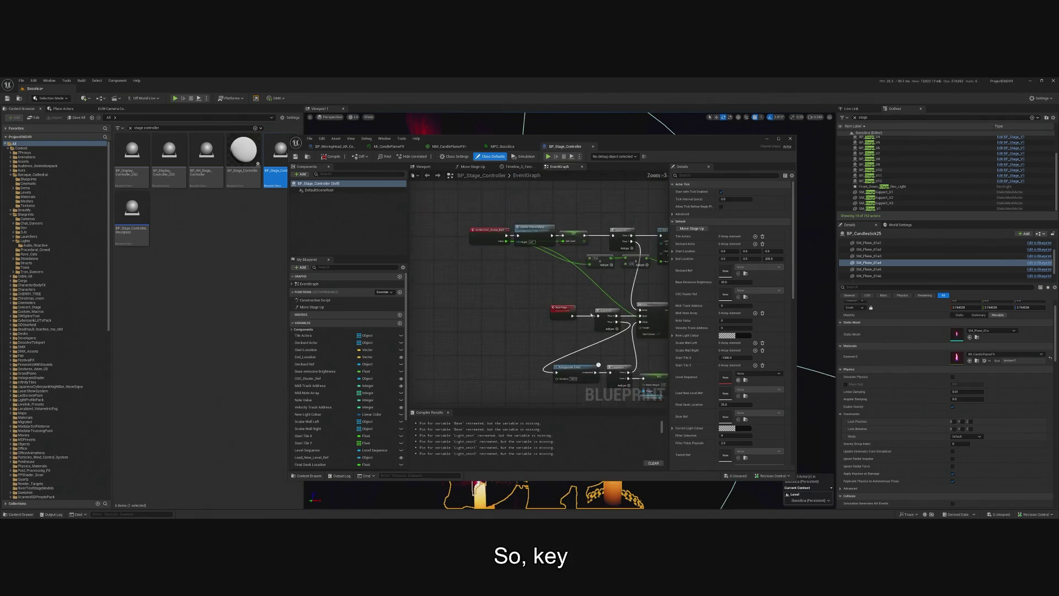
{"action": "left_click", "coordinate": [768, 138]}
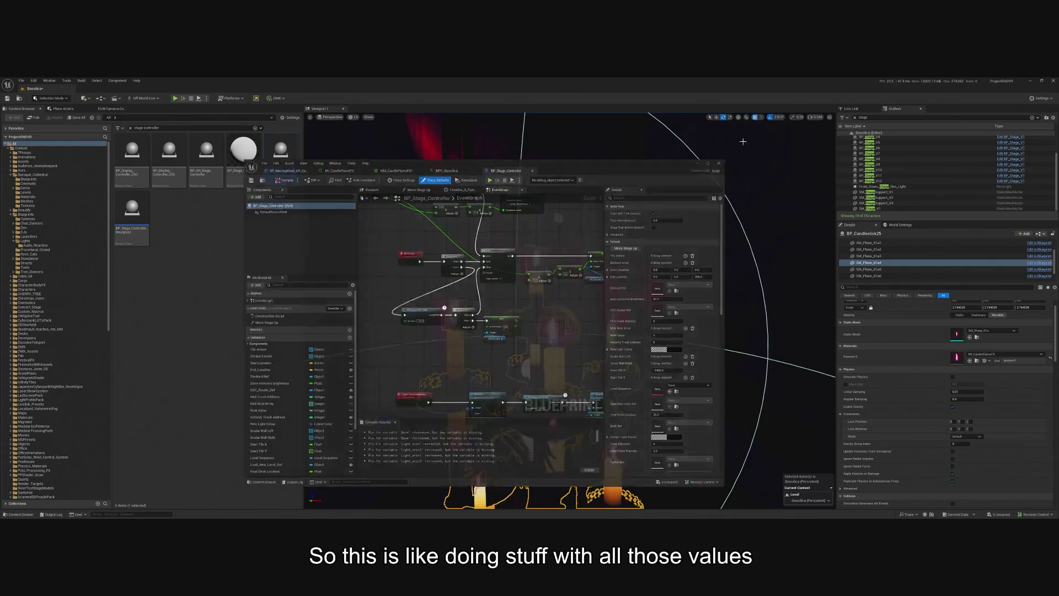
{"action": "left_click", "coordinate": [702, 449]}
{"action": "key", "text": "f"}
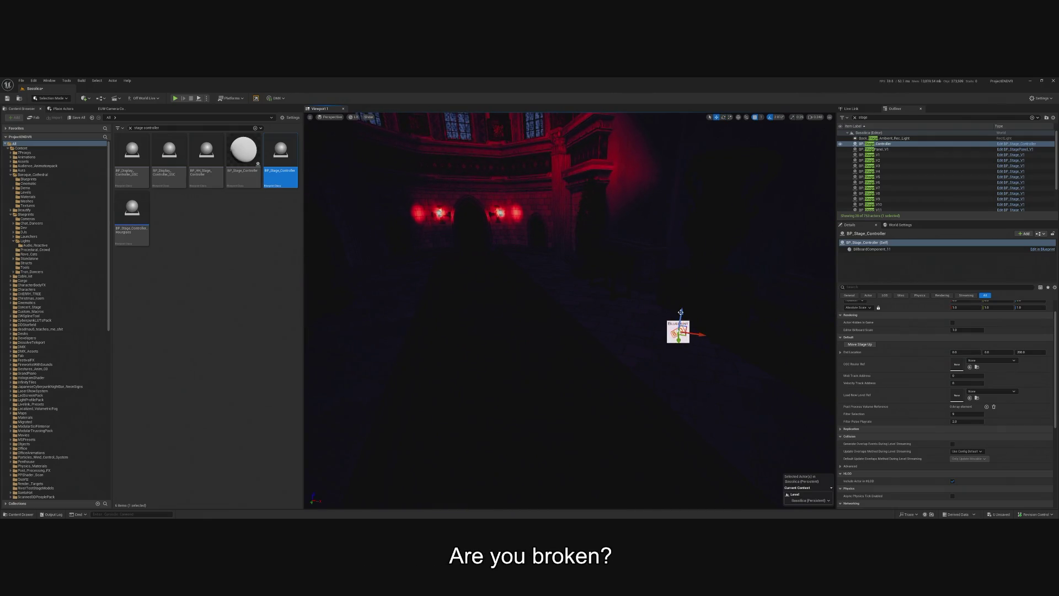
{"action": "double_click", "coordinate": [243, 152]}
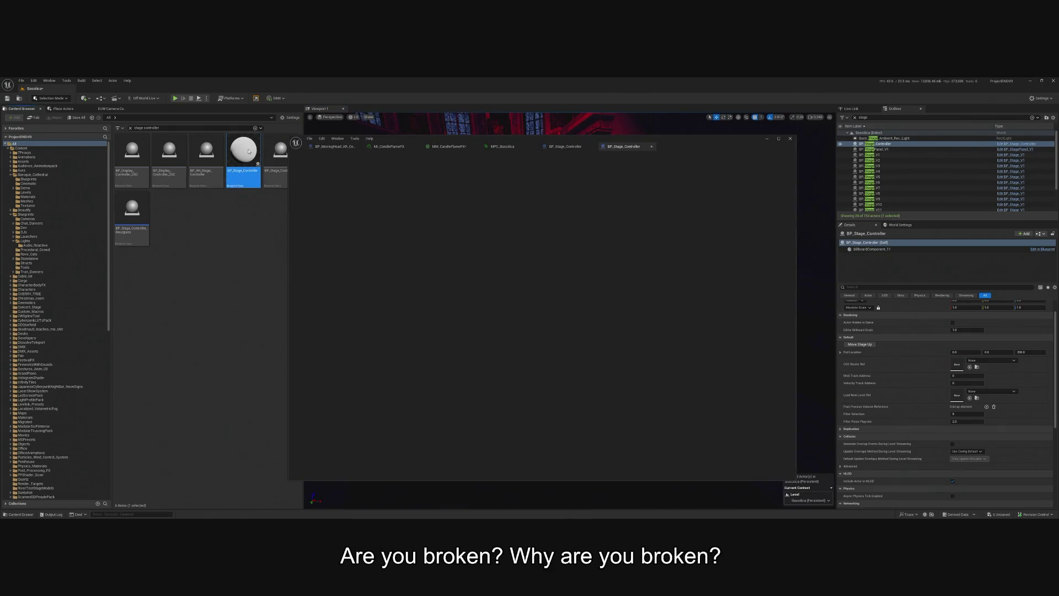
{"action": "scroll", "coordinate": [502, 332], "scroll_direction": "down", "scroll_amount": 8}
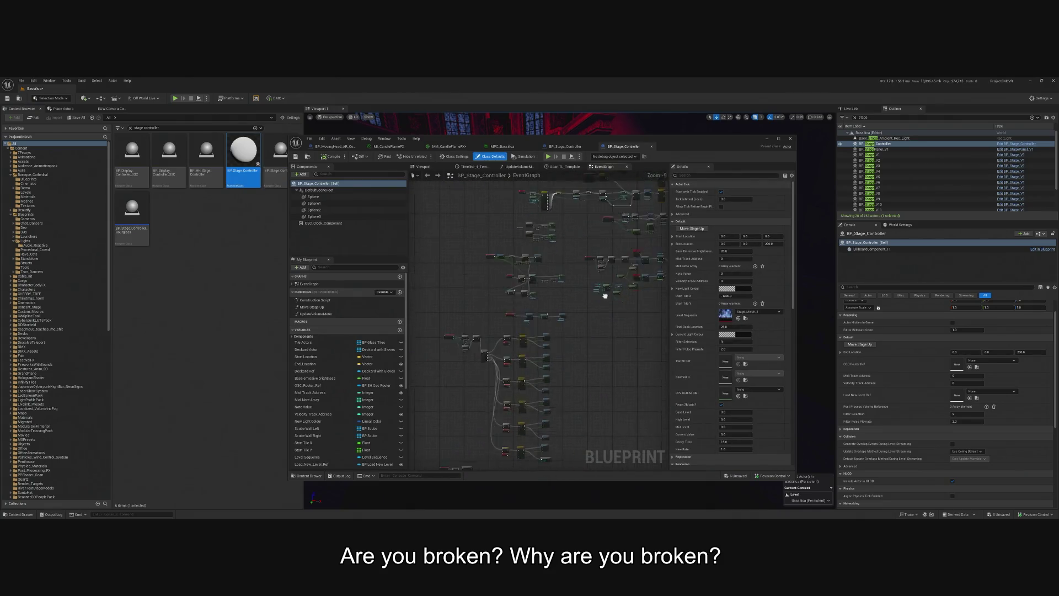
{"action": "scroll", "coordinate": [502, 332], "scroll_direction": "up", "scroll_amount": 10}
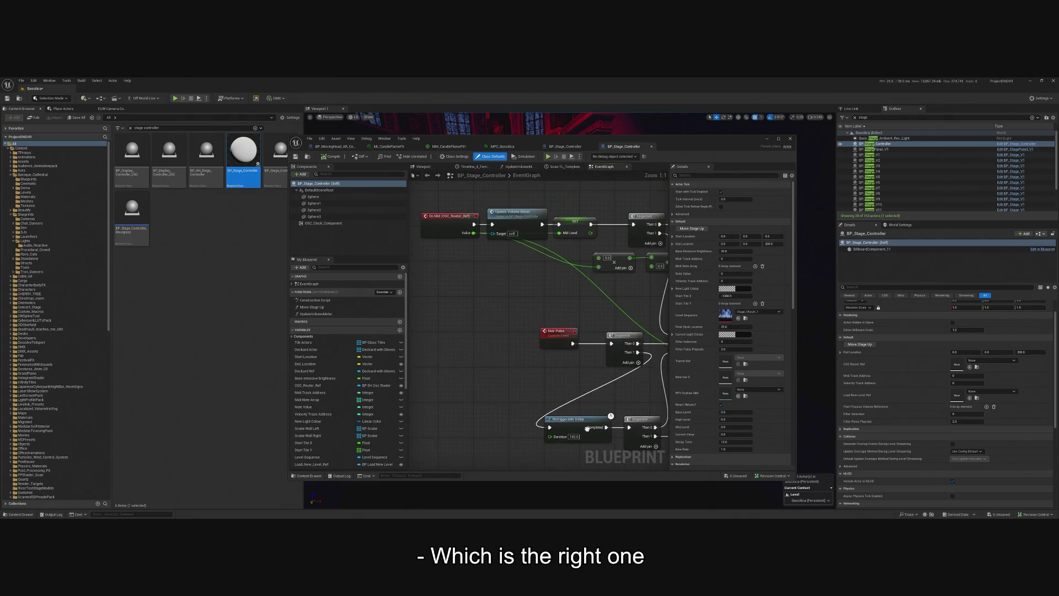
{"action": "scroll", "coordinate": [589, 427], "scroll_direction": "down", "scroll_amount": 9}
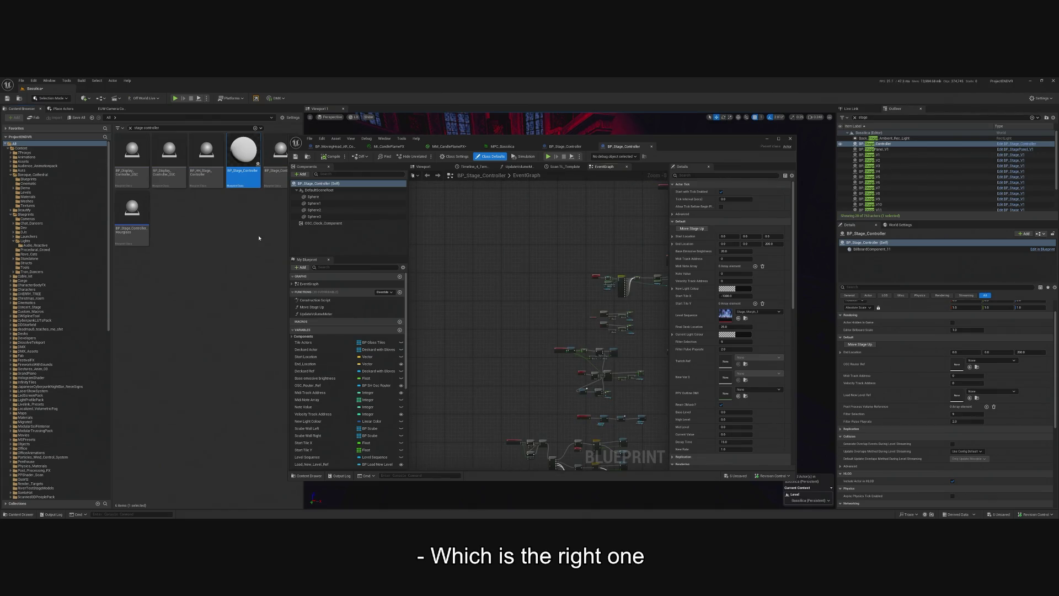
{"action": "left_click", "coordinate": [259, 238]}
{"action": "scroll", "coordinate": [510, 253], "scroll_direction": "down", "scroll_amount": 4}
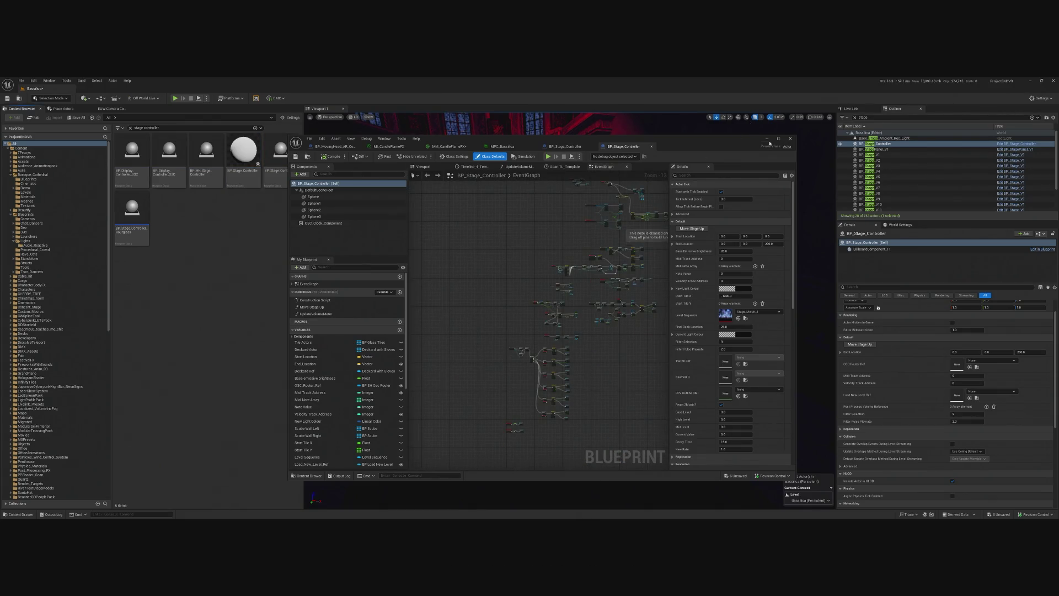
{"action": "left_click", "coordinate": [790, 138]}
{"action": "left_click", "coordinate": [281, 176]}
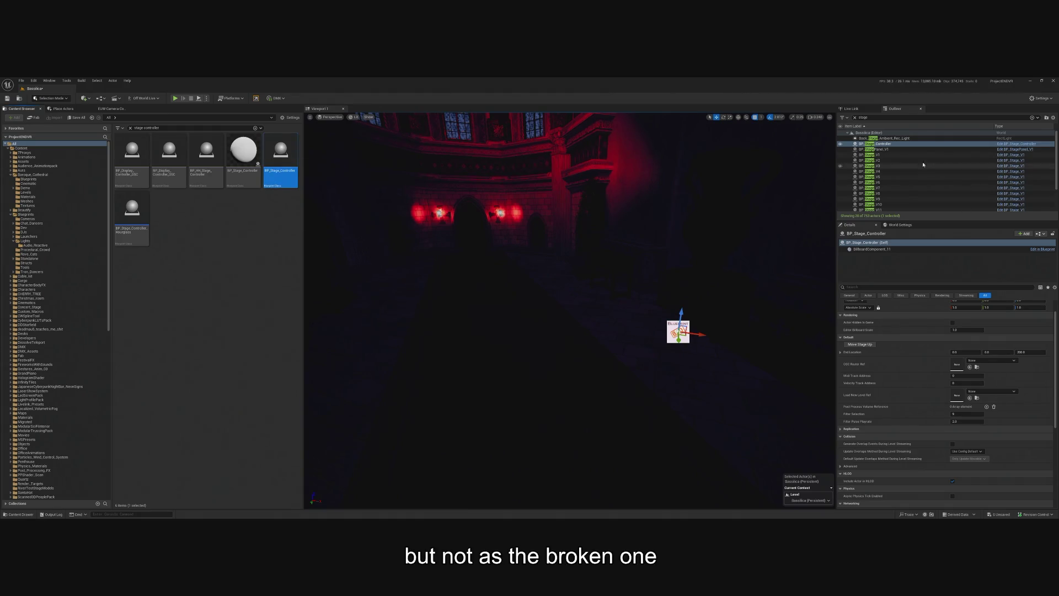
{"action": "key", "text": "Delete"}
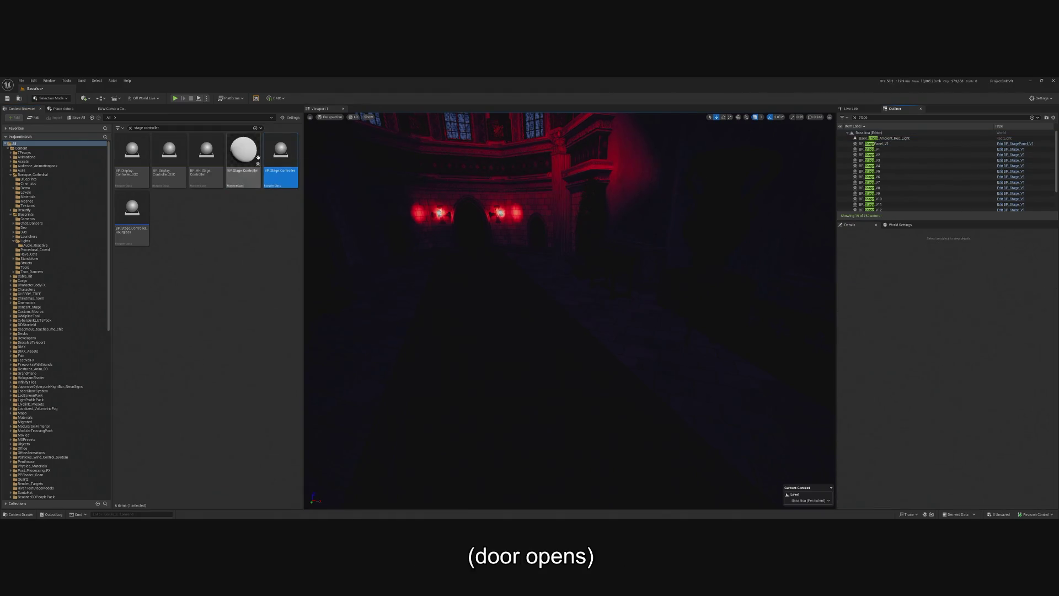
{"action": "left_click", "coordinate": [258, 157]}
{"action": "left_click_drag", "start_coordinate": [568, 343], "coordinate": [569, 342]}
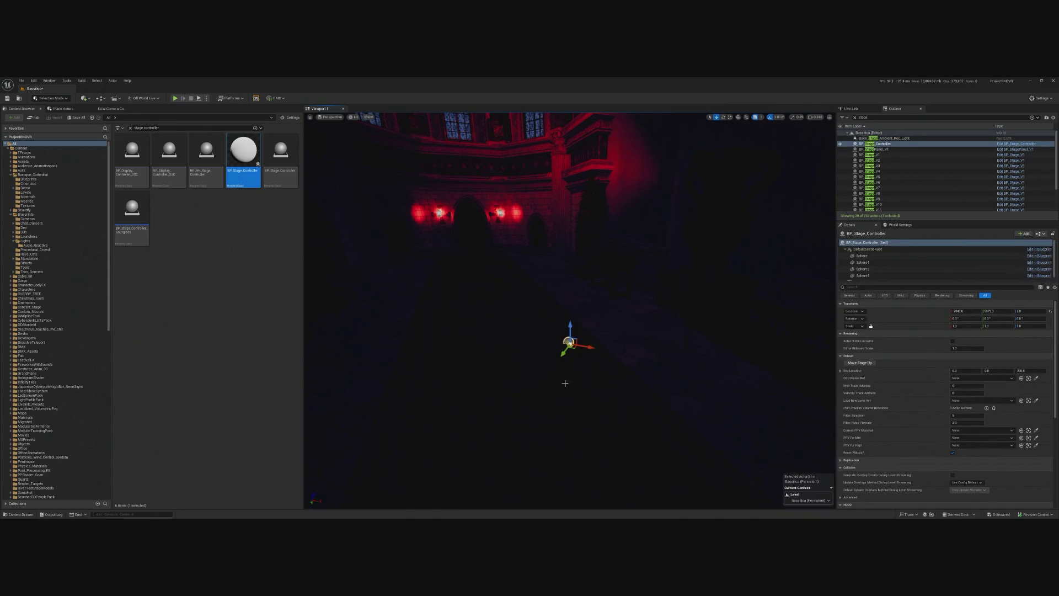
{"action": "left_click_drag", "start_coordinate": [565, 383], "coordinate": [579, 380]}
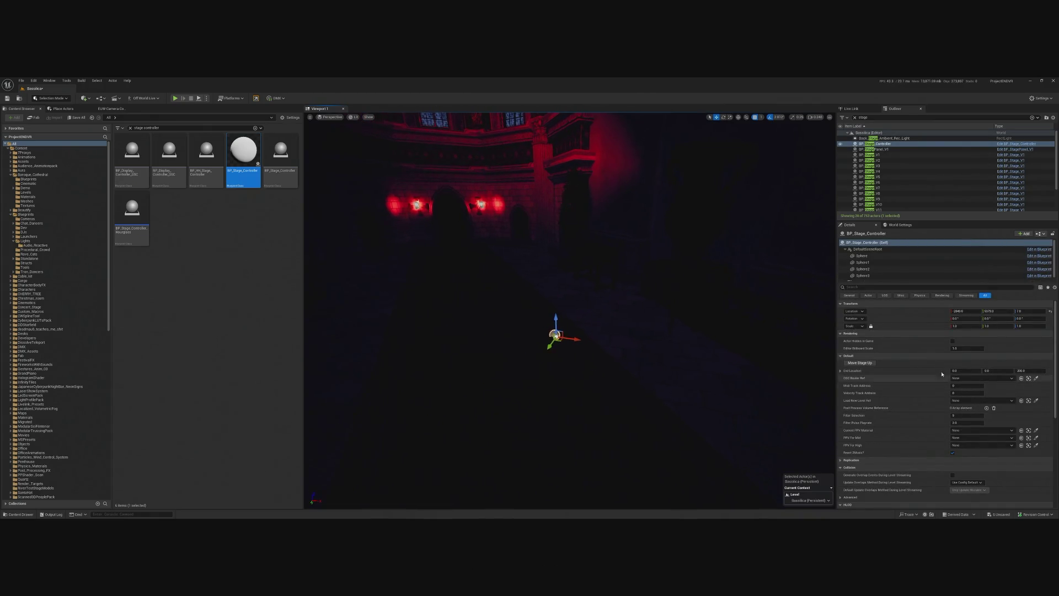
{"action": "left_click", "coordinate": [982, 379]}
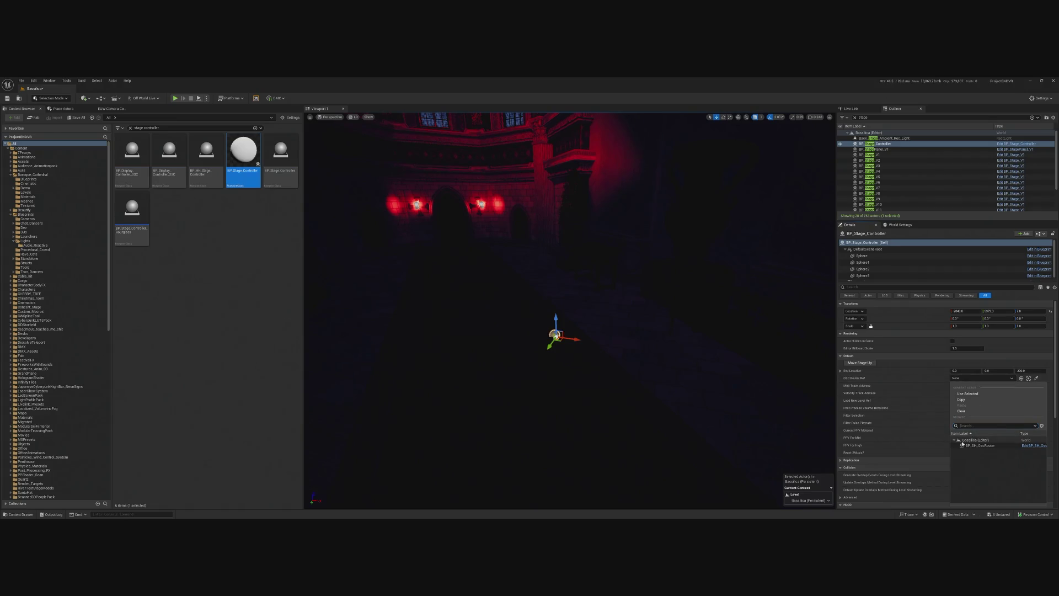
{"action": "left_click", "coordinate": [971, 445]}
{"action": "left_click", "coordinate": [967, 392]}
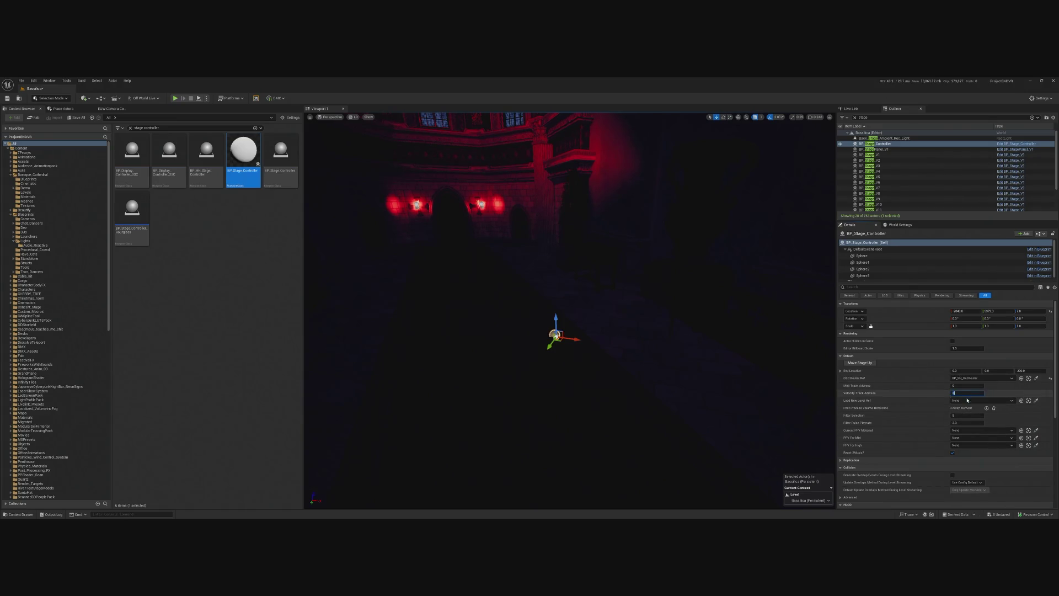
{"action": "left_click", "coordinate": [967, 401]}
{"action": "left_click", "coordinate": [971, 337]}
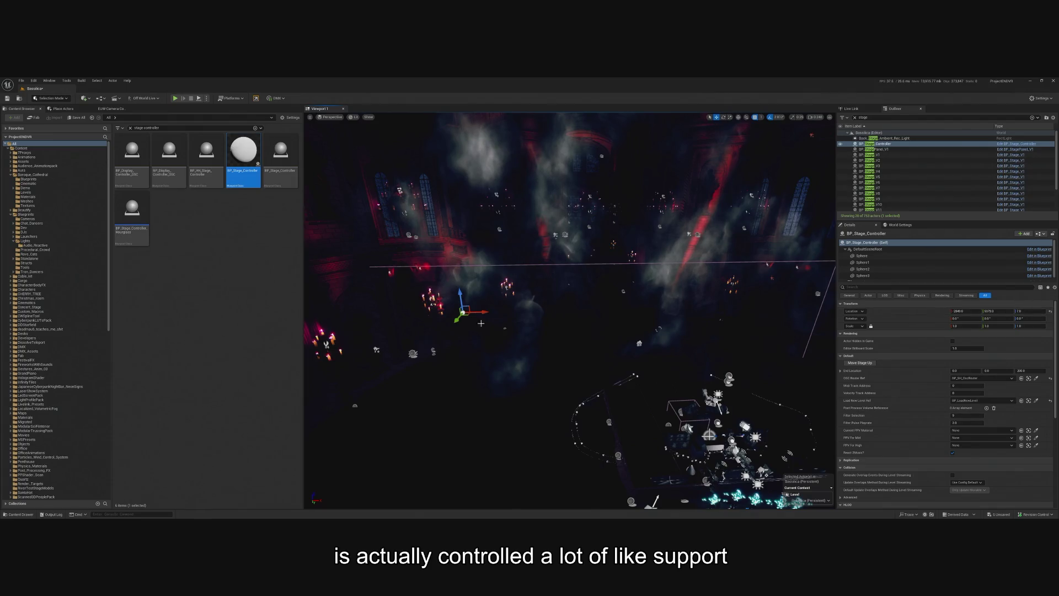
{"action": "mouse_move", "coordinate": [481, 323]}
{"action": "left_mouse_down"}
{"action": "mouse_move", "coordinate": [664, 320]}
{"action": "mouse_move", "coordinate": [704, 381]}
{"action": "mouse_move", "coordinate": [721, 307]}
{"action": "mouse_move", "coordinate": [504, 302]}
{"action": "mouse_move", "coordinate": [376, 259]}
{"action": "mouse_move", "coordinate": [335, 213]}
{"action": "left_mouse_up"}
{"action": "key", "text": "f"}
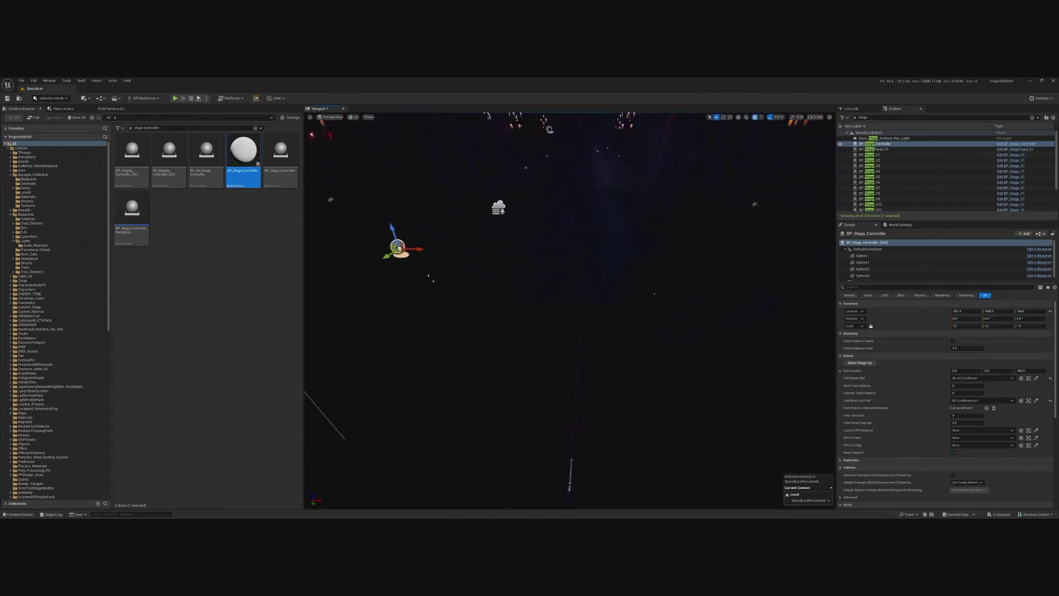
{"action": "left_click_drag", "start_coordinate": [680, 302], "coordinate": [651, 302]}
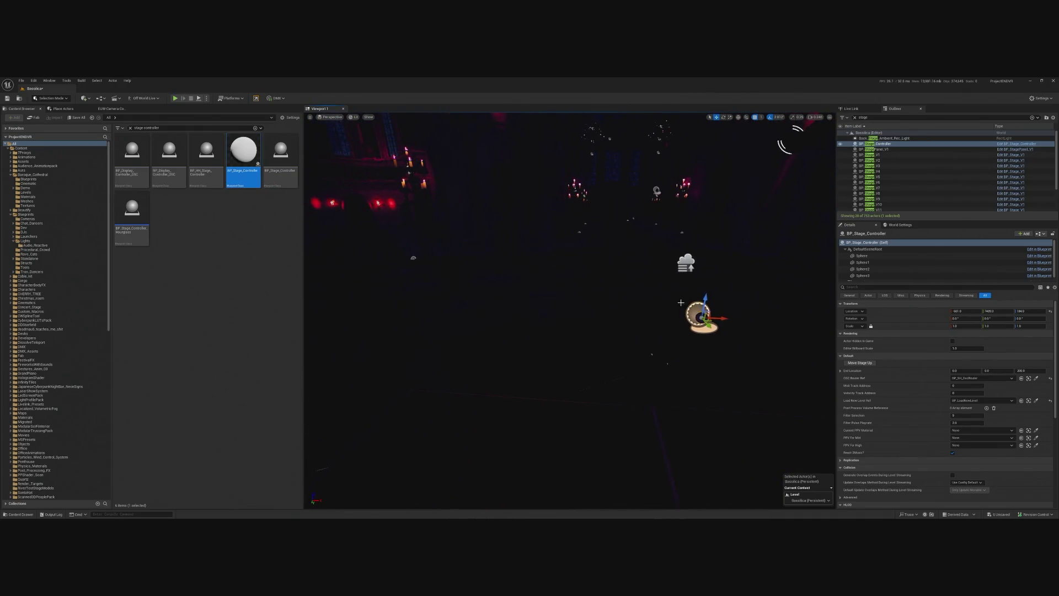
{"action": "left_click_drag", "start_coordinate": [746, 318], "coordinate": [504, 329]}
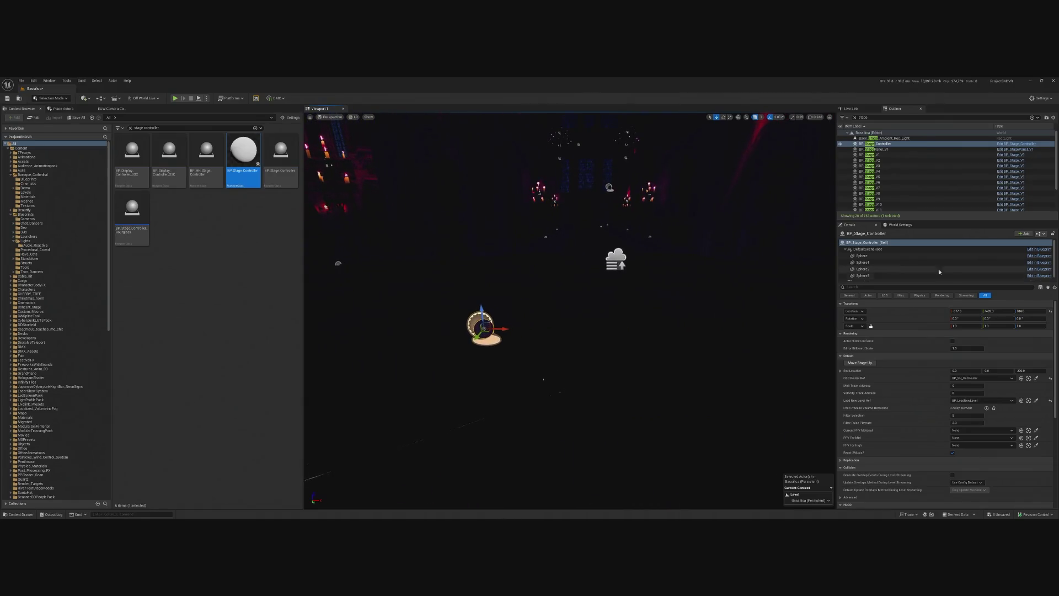
{"action": "left_click", "coordinate": [1037, 249]}
{"action": "scroll", "coordinate": [601, 271], "scroll_direction": "up", "scroll_amount": 10}
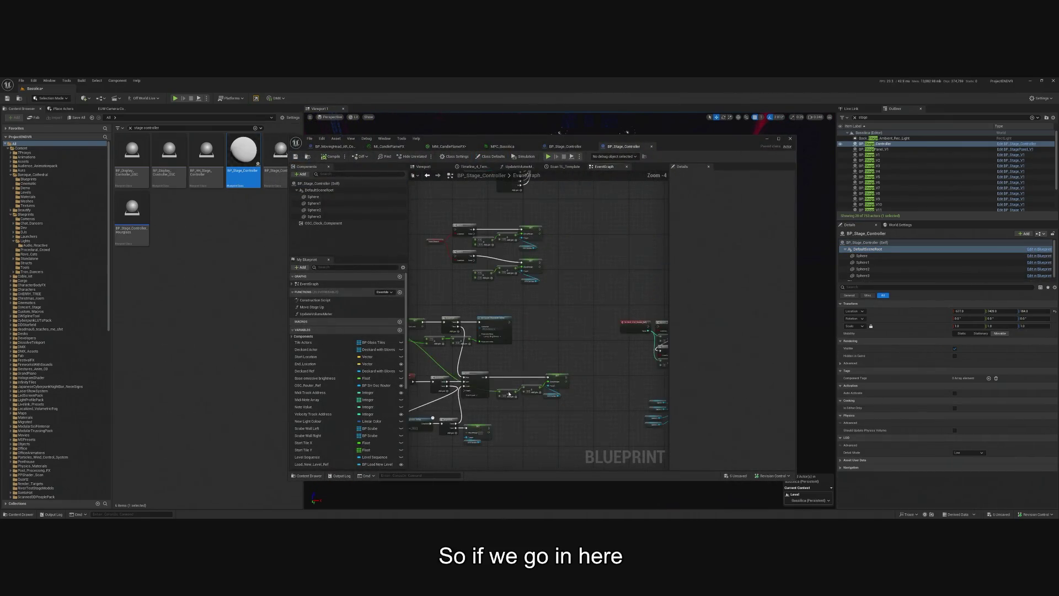
{"action": "scroll", "coordinate": [582, 313], "scroll_direction": "down", "scroll_amount": 5}
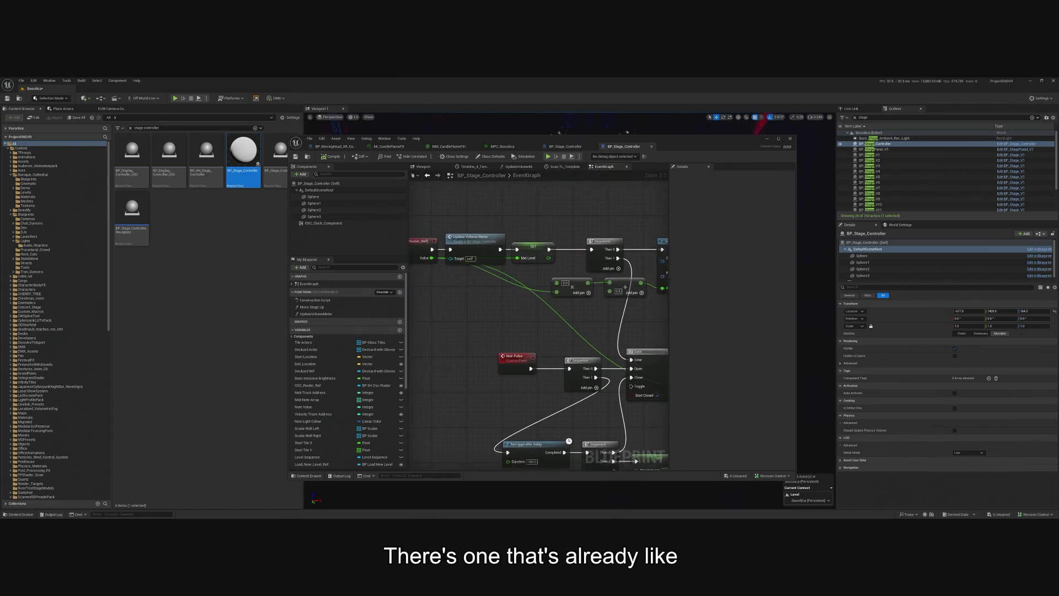
{"action": "mouse_move", "coordinate": [517, 299]}
{"action": "left_mouse_down"}
{"action": "mouse_move", "coordinate": [524, 259]}
{"action": "mouse_move", "coordinate": [622, 213]}
{"action": "mouse_move", "coordinate": [574, 298]}
{"action": "mouse_move", "coordinate": [554, 282]}
{"action": "mouse_move", "coordinate": [497, 426]}
{"action": "left_mouse_up"}
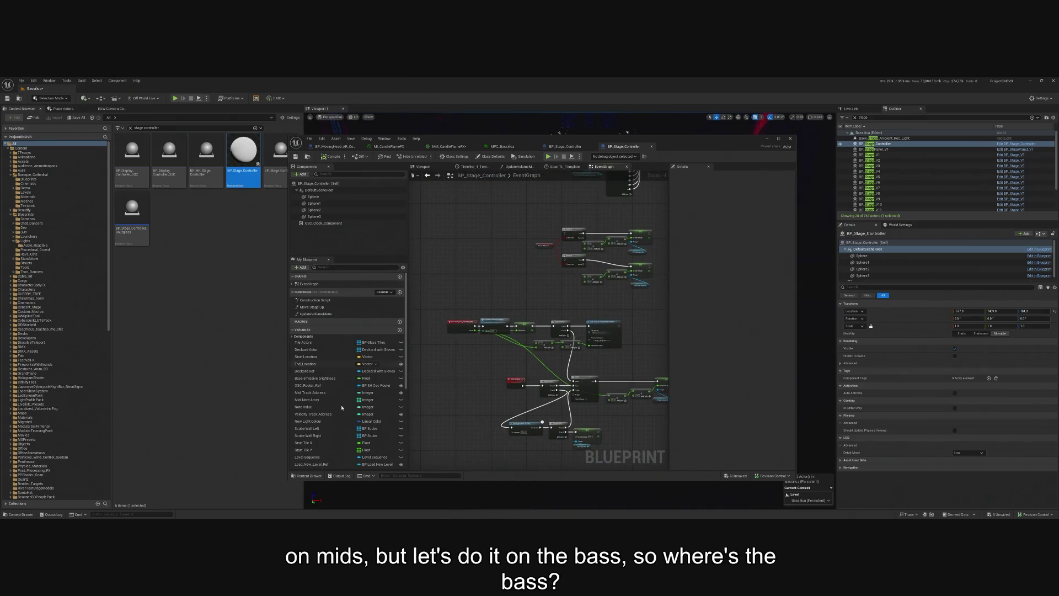
{"action": "scroll", "coordinate": [522, 342], "scroll_direction": "up", "scroll_amount": 3}
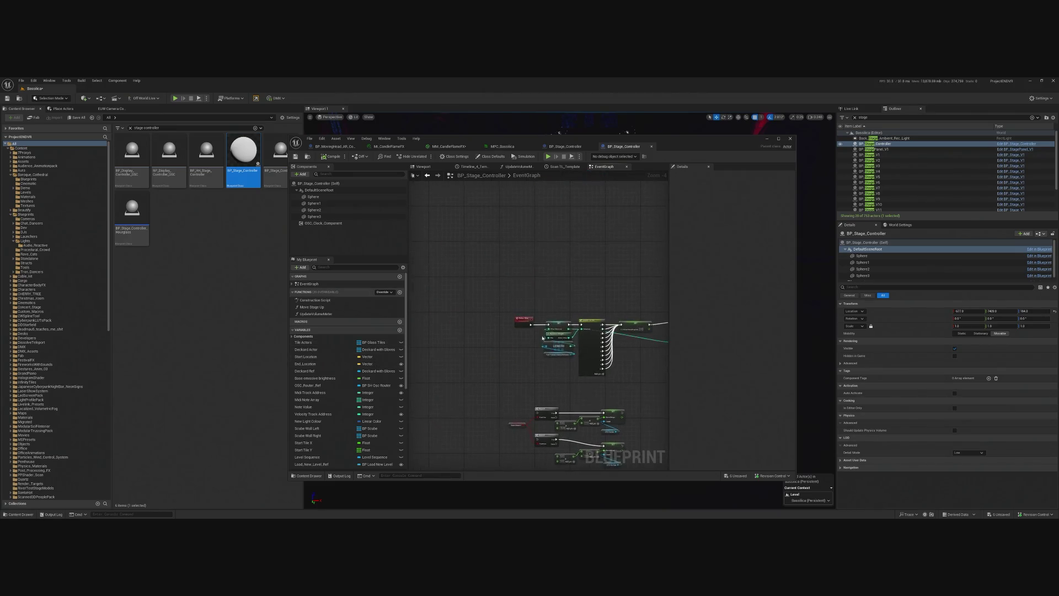
{"action": "scroll", "coordinate": [538, 278], "scroll_direction": "down", "scroll_amount": 7}
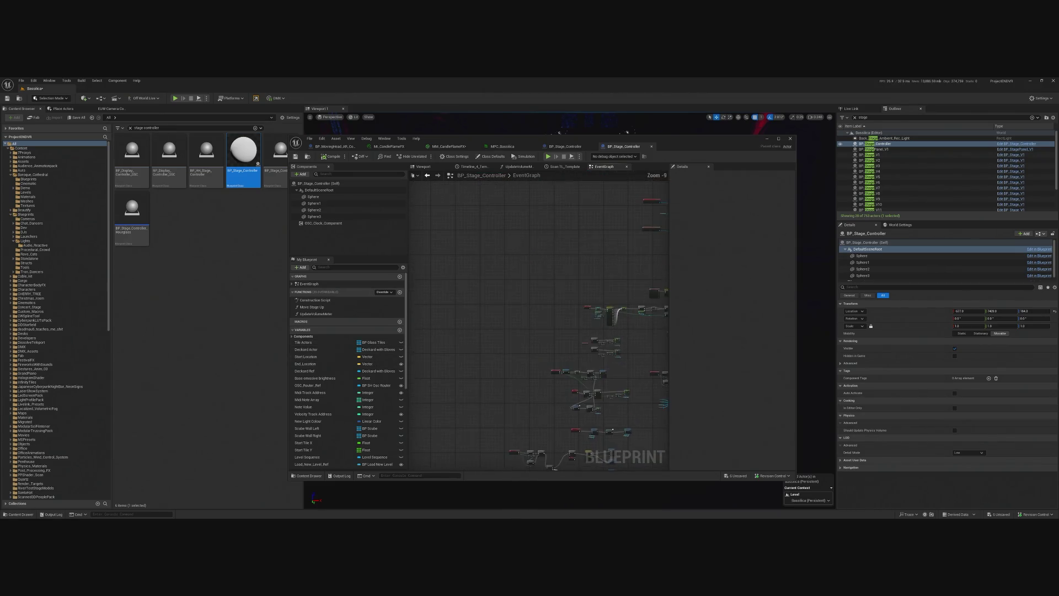
{"action": "scroll", "coordinate": [500, 304], "scroll_direction": "up", "scroll_amount": 2}
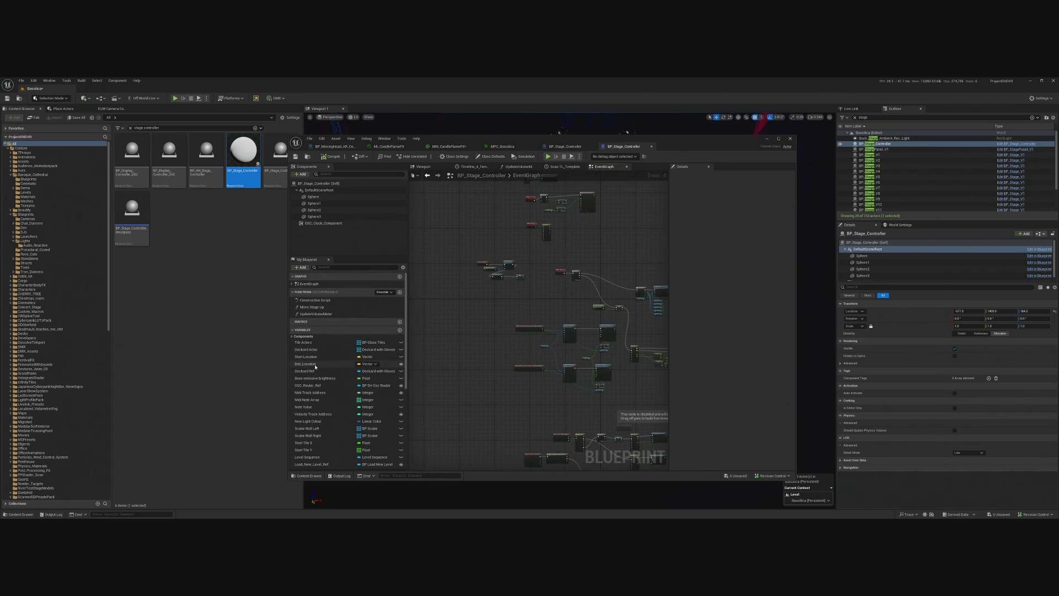
{"action": "left_click", "coordinate": [336, 385]}
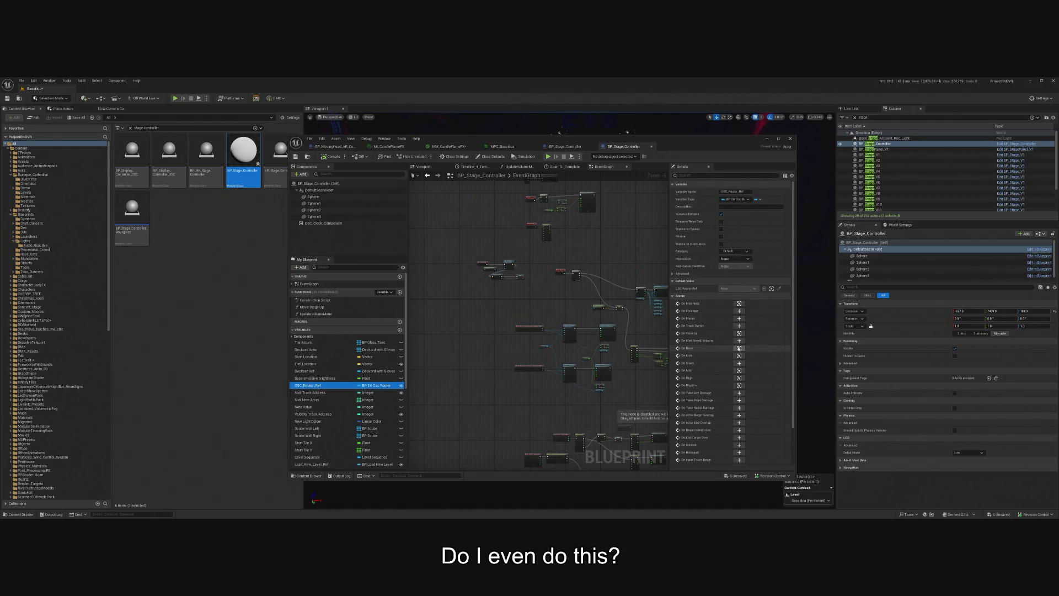
{"action": "left_click", "coordinate": [739, 348]}
{"action": "left_click_drag", "start_coordinate": [555, 298], "coordinate": [497, 296]}
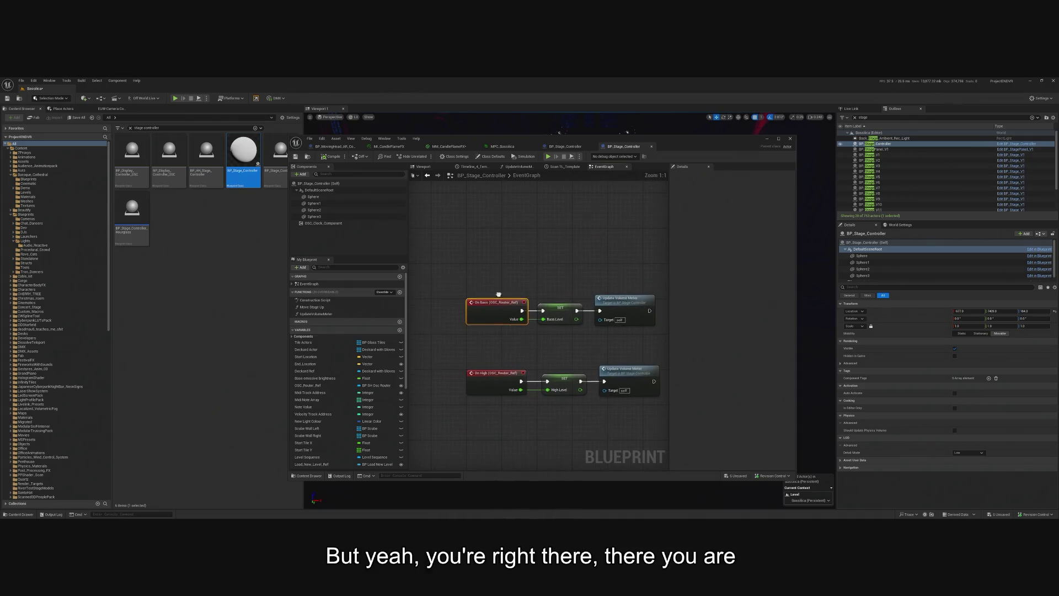
{"action": "left_click_drag", "start_coordinate": [541, 243], "coordinate": [495, 249]}
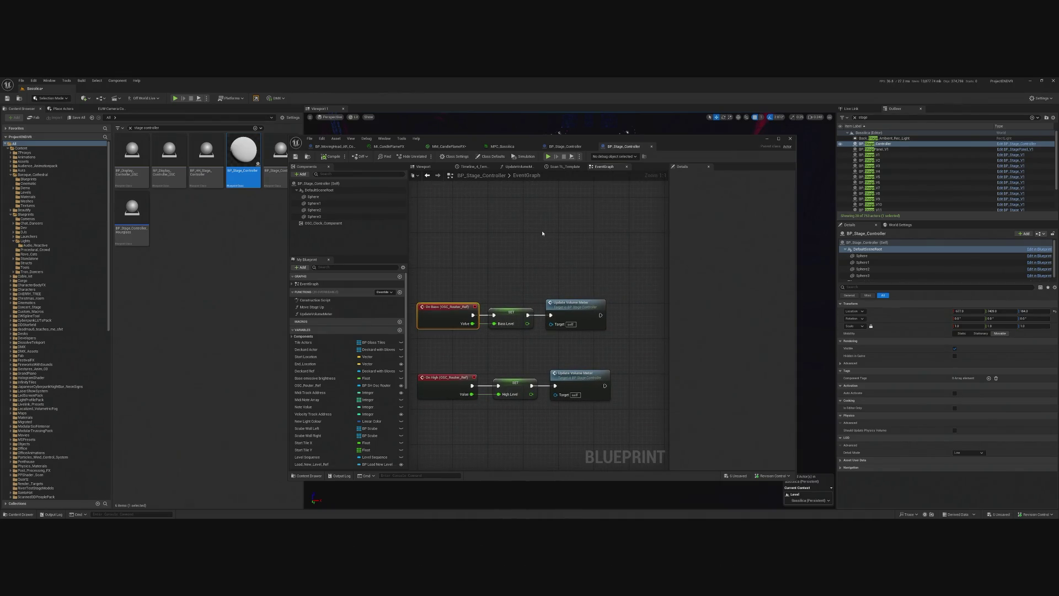
{"action": "double_click", "coordinate": [591, 319]}
{"action": "scroll", "coordinate": [591, 319], "scroll_direction": "up", "scroll_amount": 5}
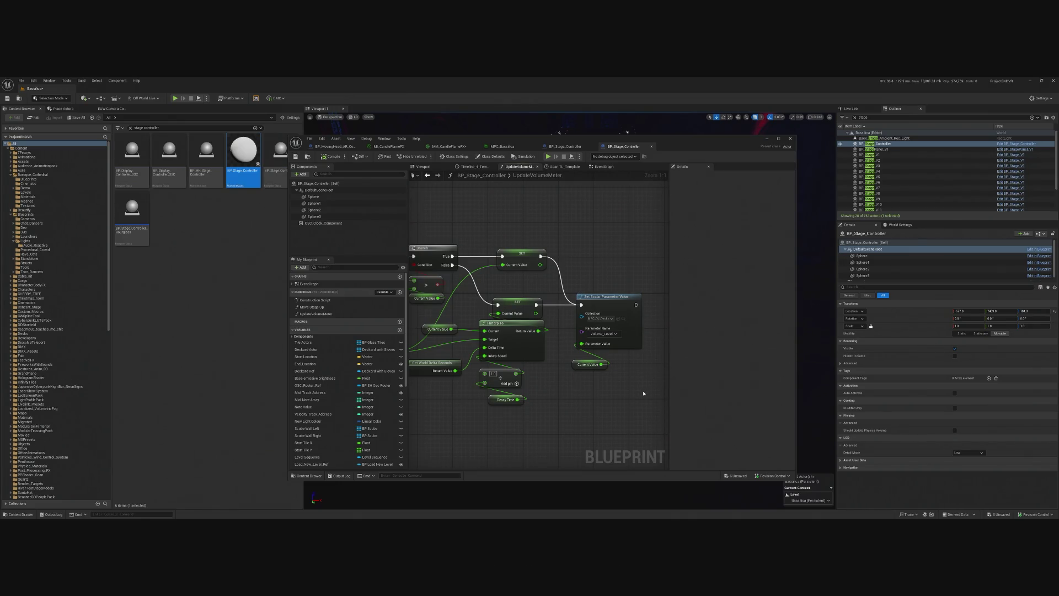
{"action": "mouse_move", "coordinate": [643, 393]}
{"action": "left_mouse_down"}
{"action": "mouse_move", "coordinate": [618, 342]}
{"action": "mouse_move", "coordinate": [598, 381]}
{"action": "mouse_move", "coordinate": [557, 390]}
{"action": "left_mouse_up"}
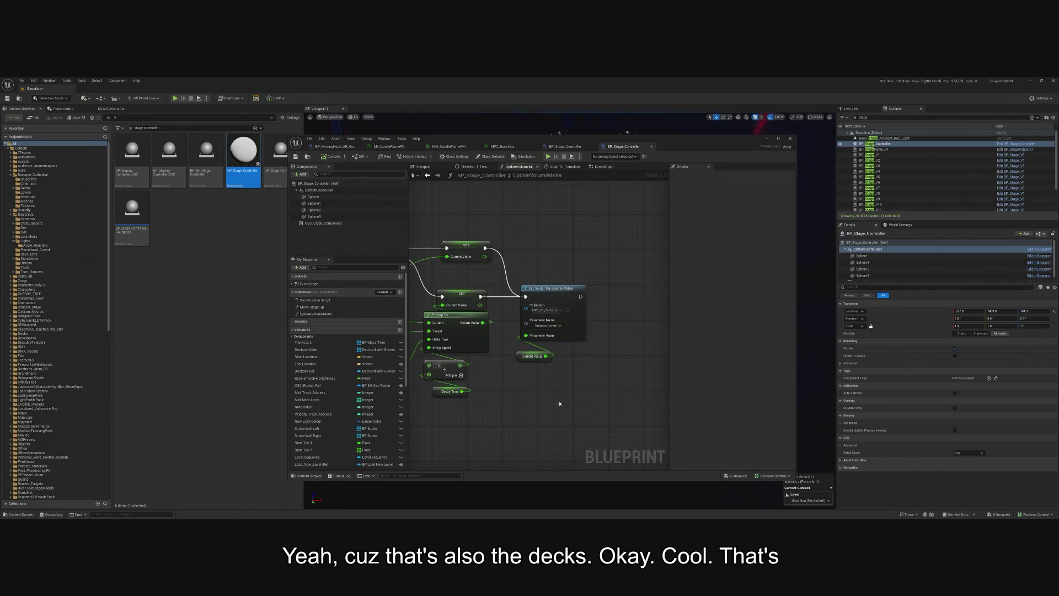
{"action": "left_click", "coordinate": [552, 288]}
{"action": "key", "text": "ctrl+c"}
{"action": "key", "text": "ctrl+v"}
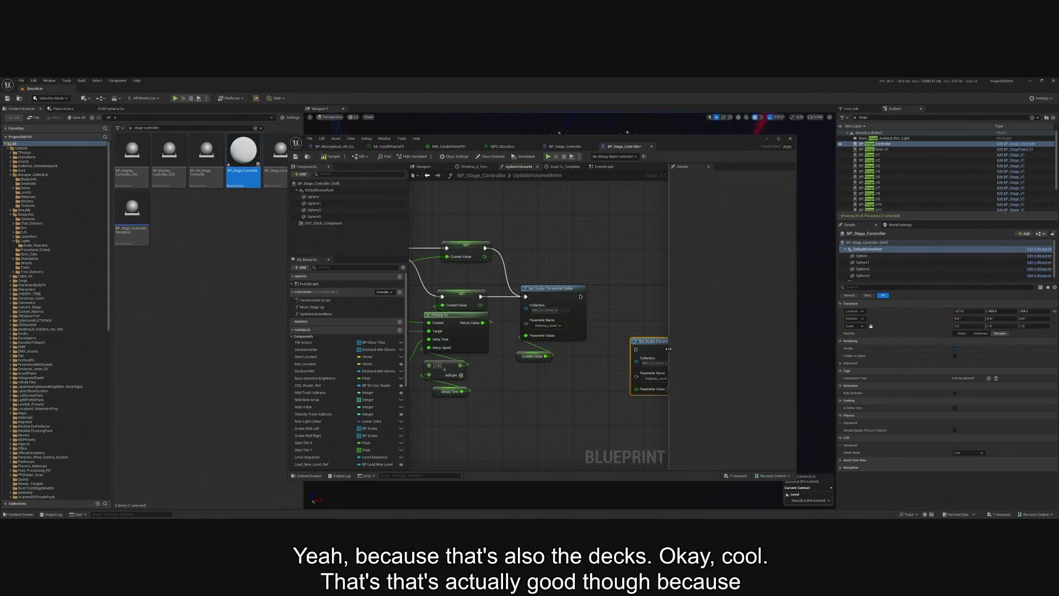
{"action": "mouse_move", "coordinate": [668, 349]}
{"action": "left_mouse_down"}
{"action": "mouse_move", "coordinate": [643, 343]}
{"action": "mouse_move", "coordinate": [635, 290]}
{"action": "mouse_move", "coordinate": [628, 296]}
{"action": "left_mouse_up"}
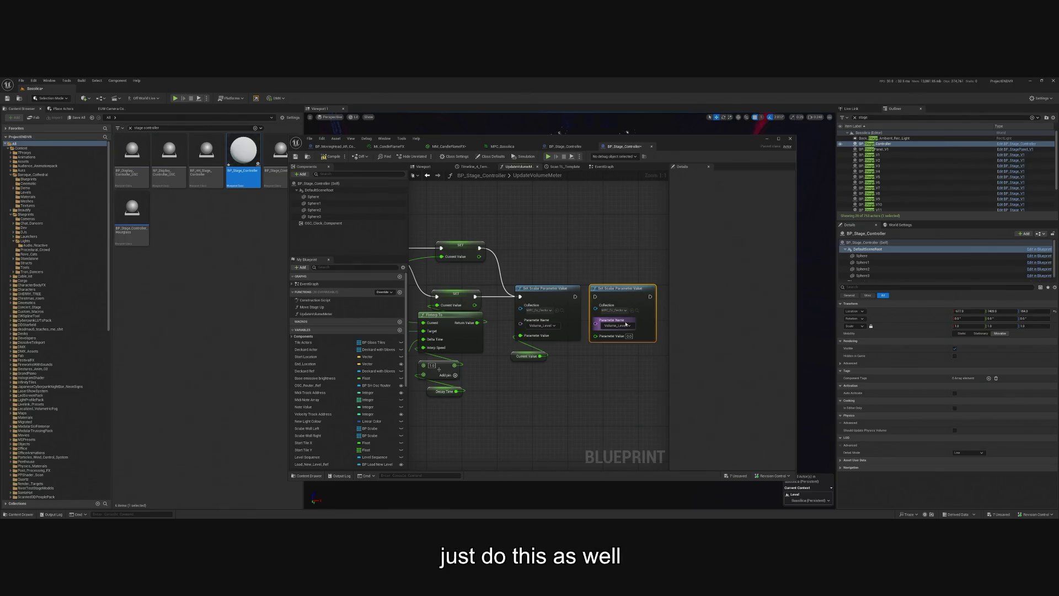
{"action": "left_click", "coordinate": [621, 311]}
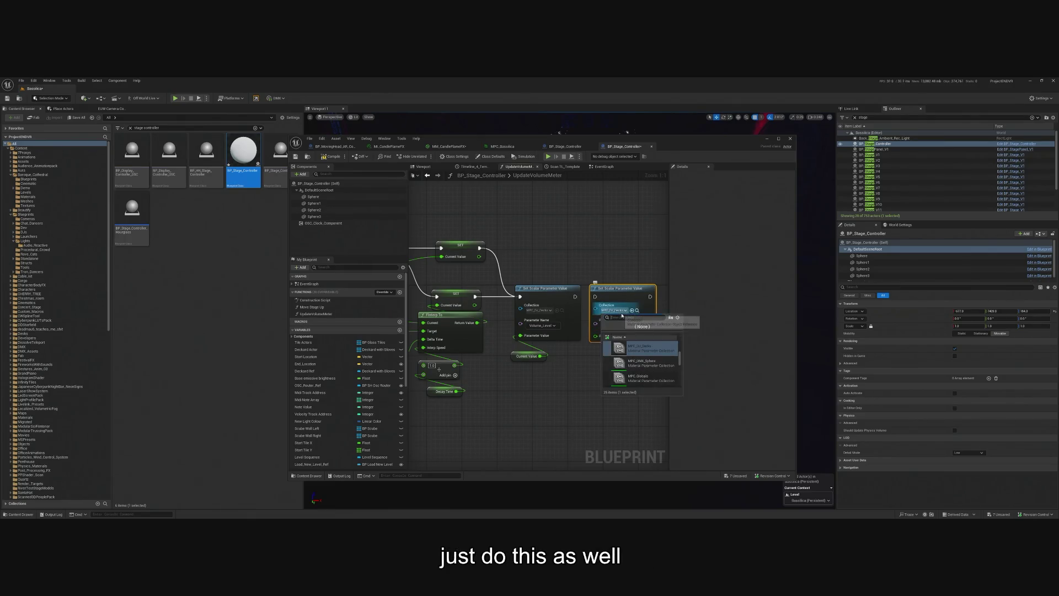
{"action": "type", "text": "bass"}
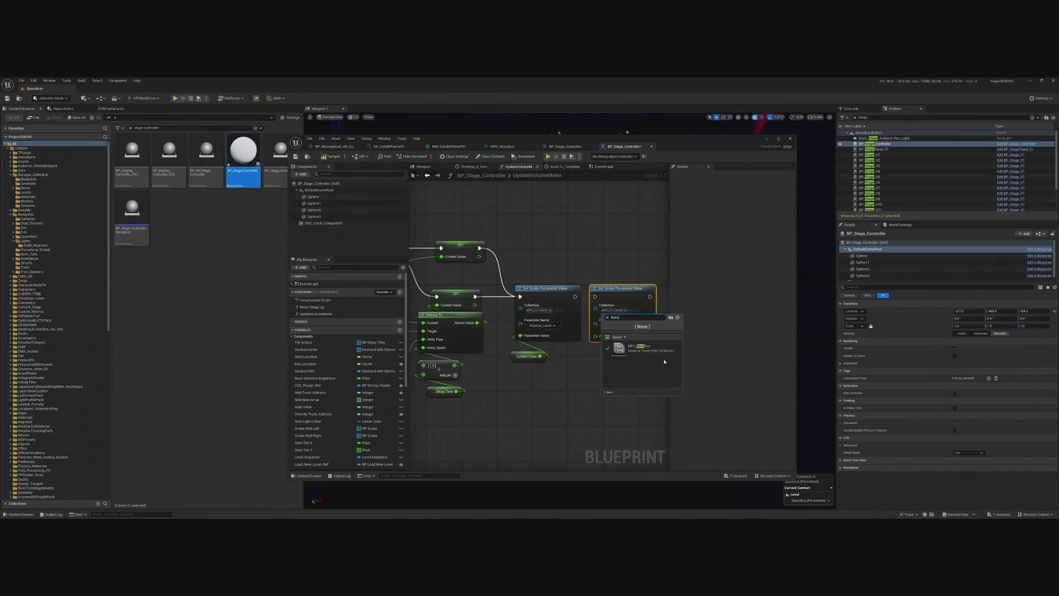
{"action": "left_click", "coordinate": [655, 352]}
{"action": "left_click", "coordinate": [631, 322]}
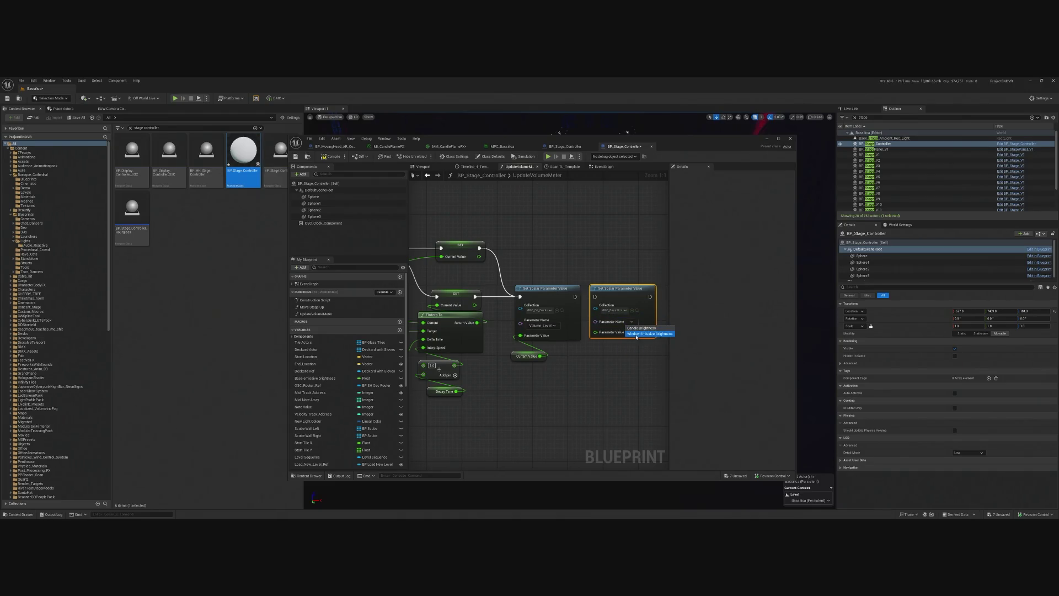
{"action": "left_click", "coordinate": [642, 328]}
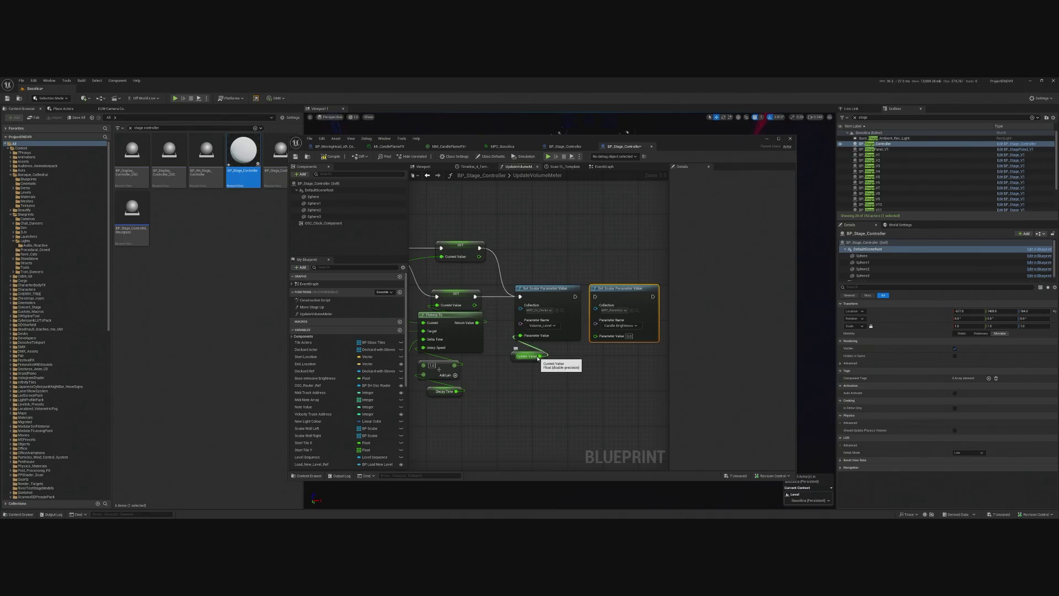
{"action": "mouse_move", "coordinate": [539, 373]}
{"action": "left_mouse_down"}
{"action": "mouse_move", "coordinate": [564, 375]}
{"action": "mouse_move", "coordinate": [623, 337]}
{"action": "left_mouse_up"}
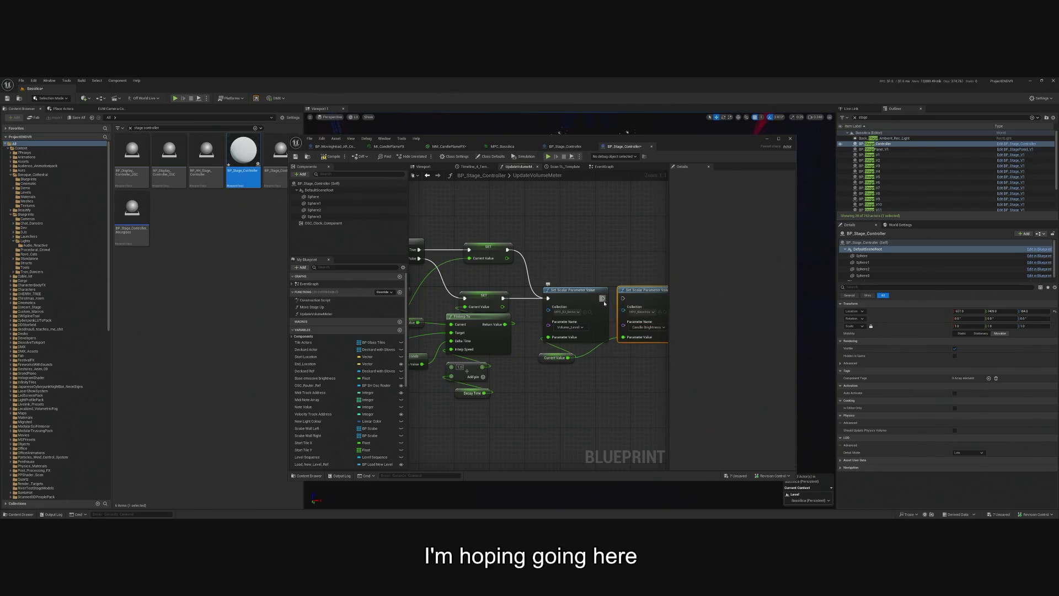
{"action": "left_click_drag", "start_coordinate": [603, 299], "coordinate": [623, 299]}
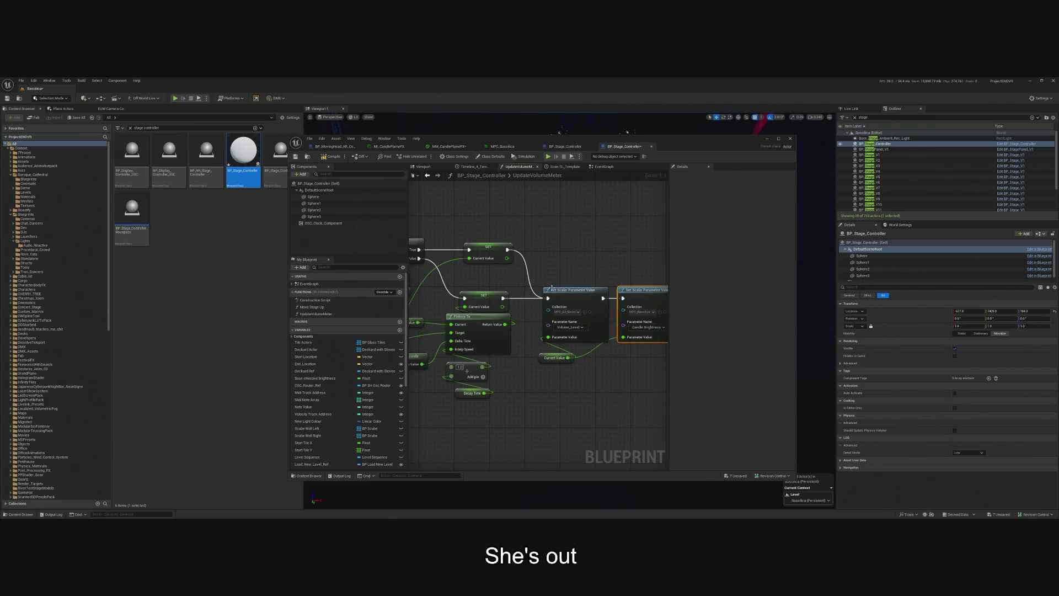
{"action": "key", "text": "ctrl+s"}
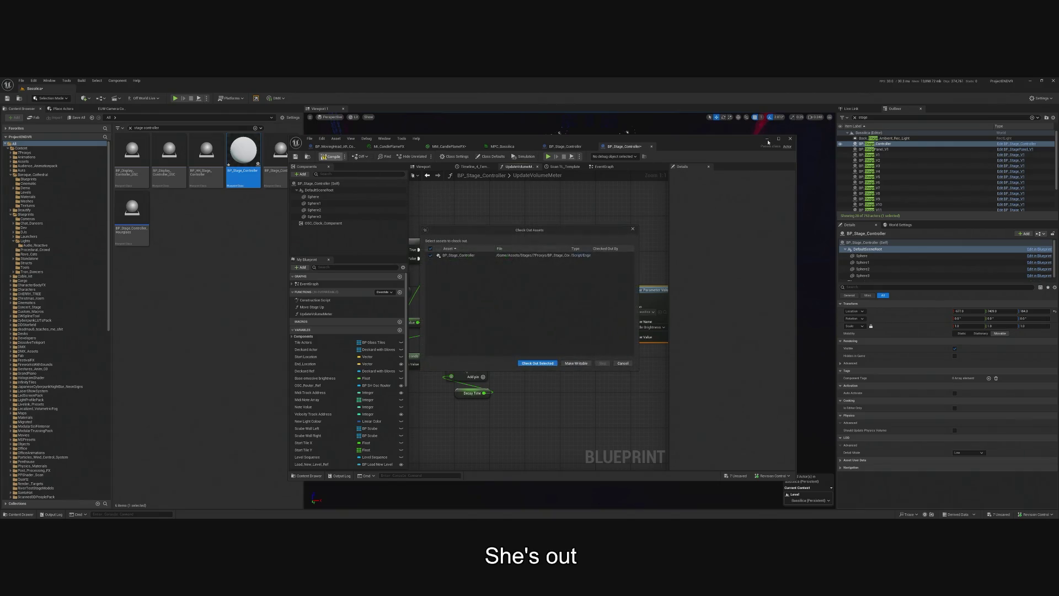
{"action": "left_click", "coordinate": [547, 363]}
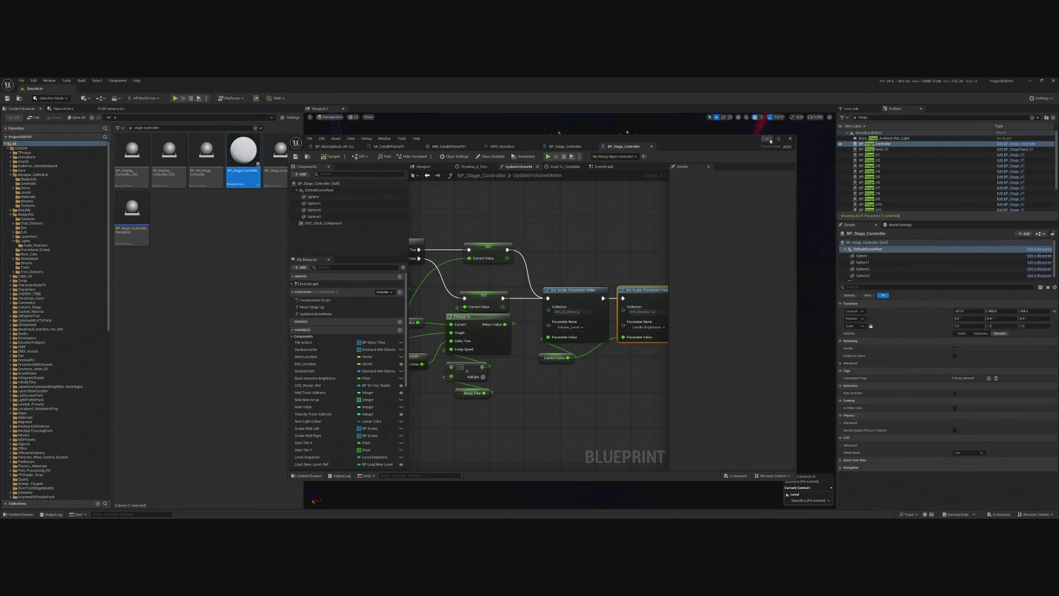
{"action": "left_click", "coordinate": [282, 131]}
{"action": "left_click", "coordinate": [180, 98]}
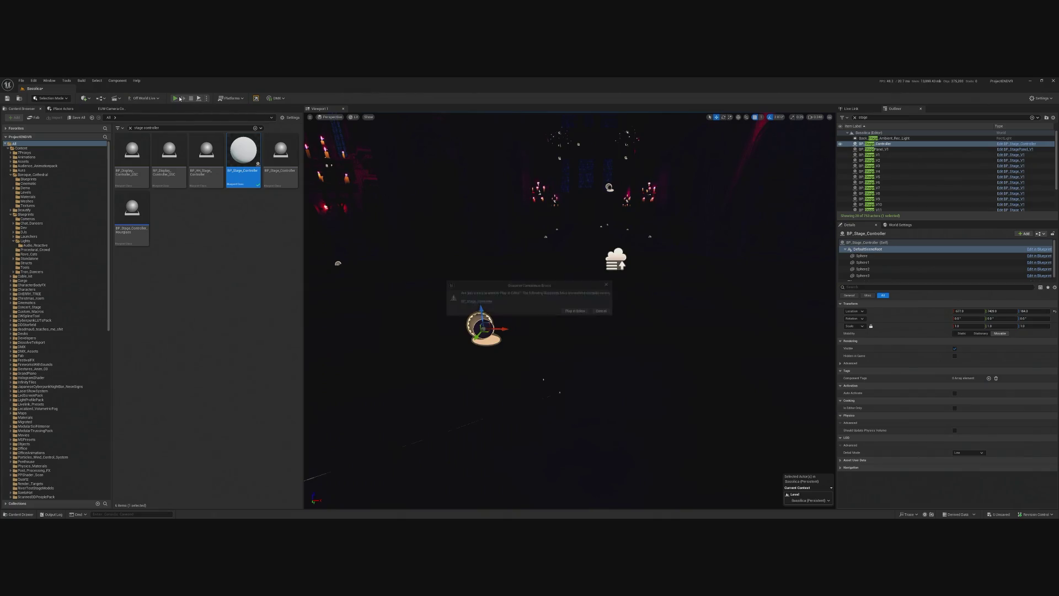
{"action": "left_click", "coordinate": [602, 311]}
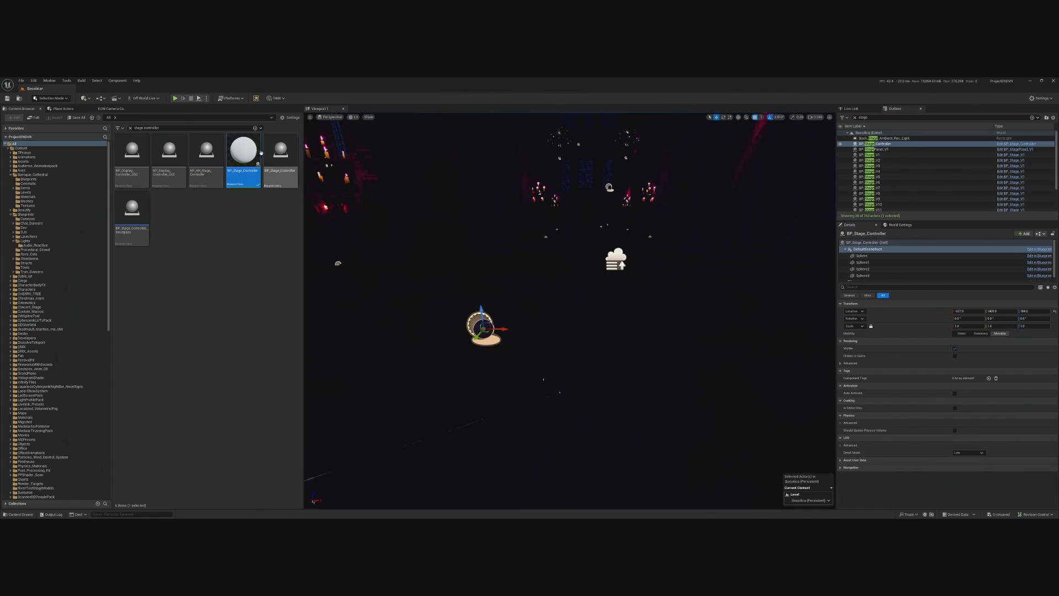
{"action": "double_click", "coordinate": [243, 157]}
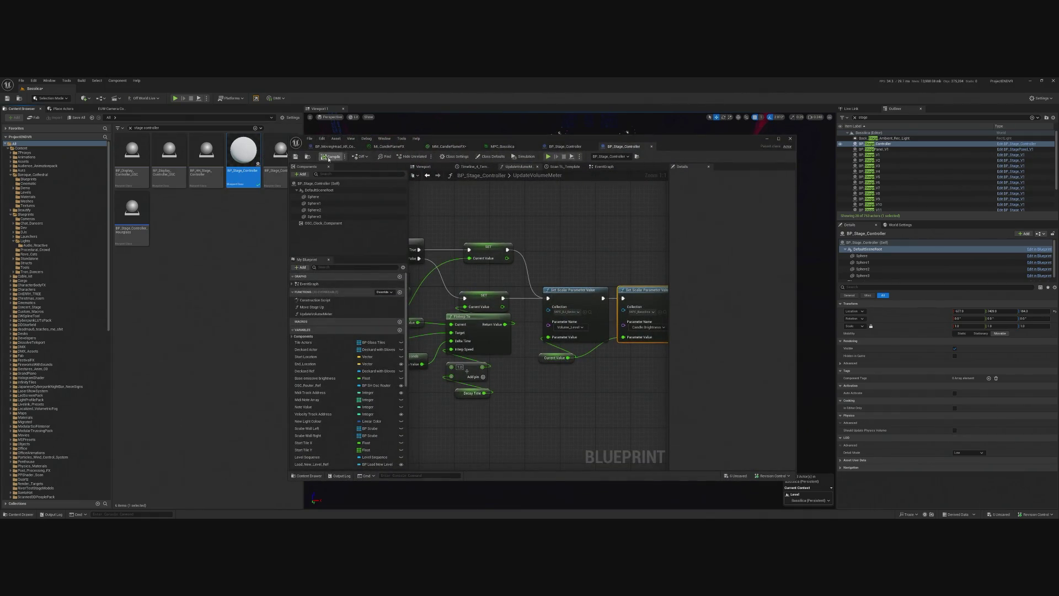
{"action": "left_click", "coordinate": [329, 157]}
{"action": "left_click", "coordinate": [584, 146]}
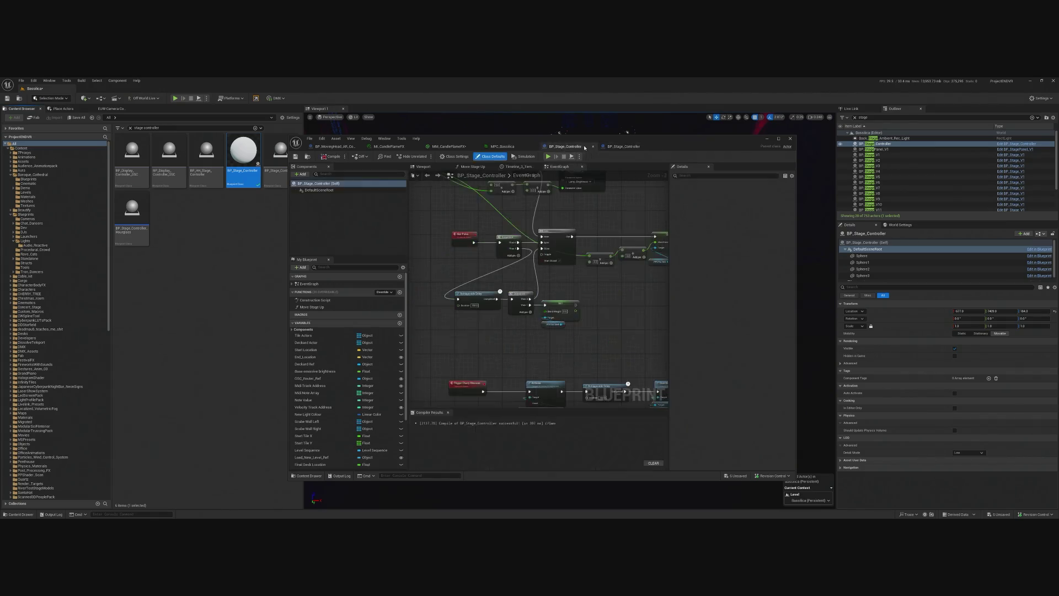
{"action": "left_click", "coordinate": [593, 147]}
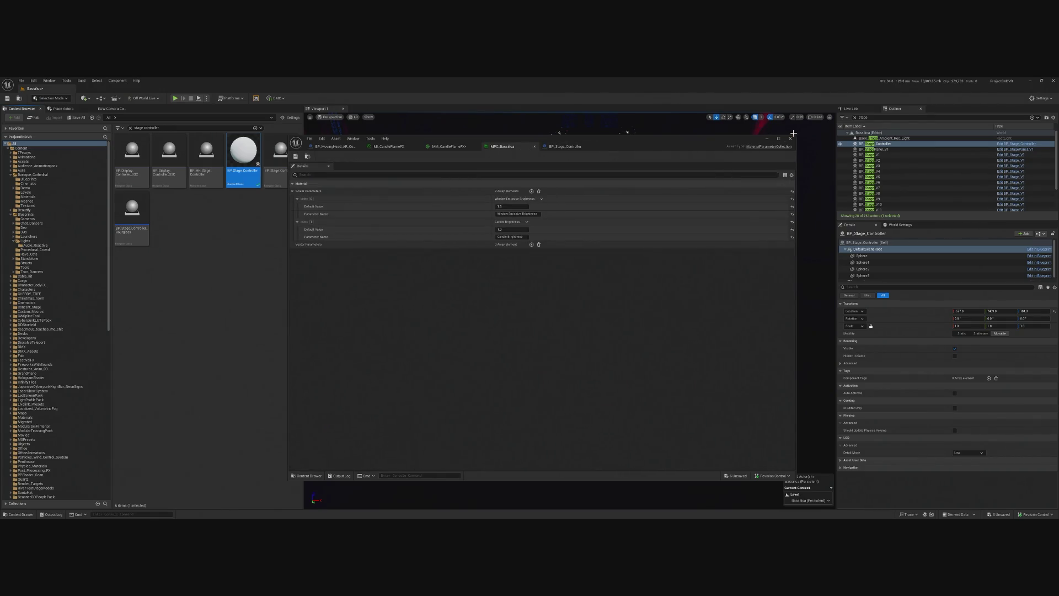
{"action": "left_click", "coordinate": [766, 138]}
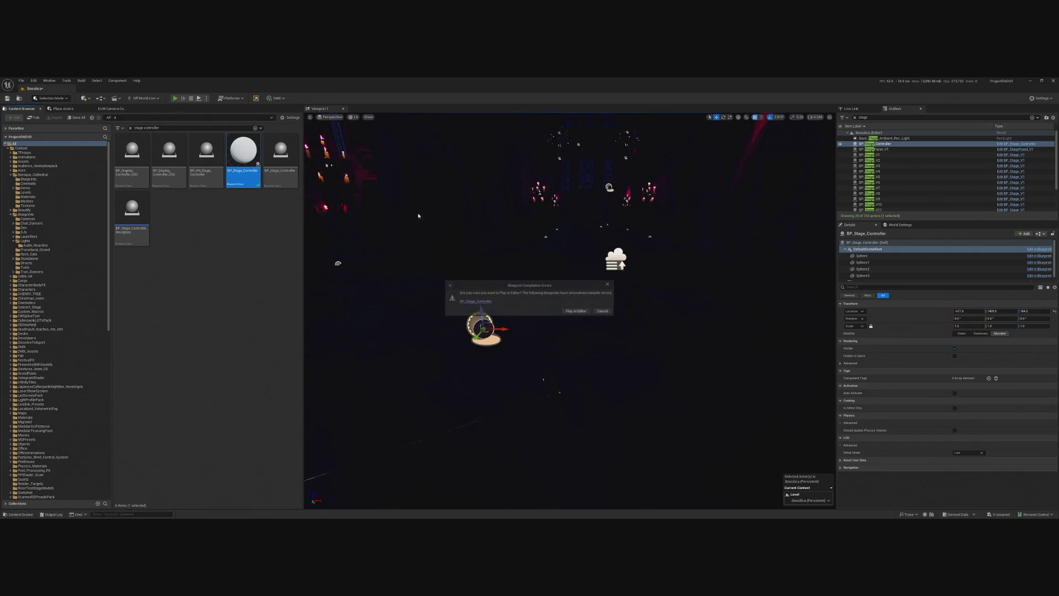
{"action": "left_click", "coordinate": [572, 308]}
{"action": "key", "text": "alt+p"}
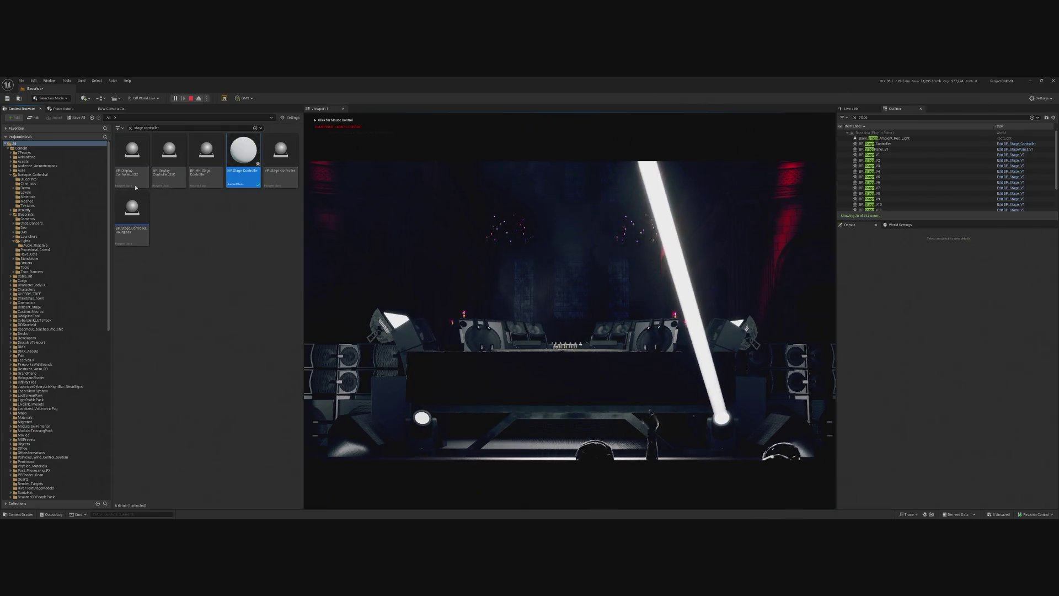
{"action": "left_click", "coordinate": [191, 99]}
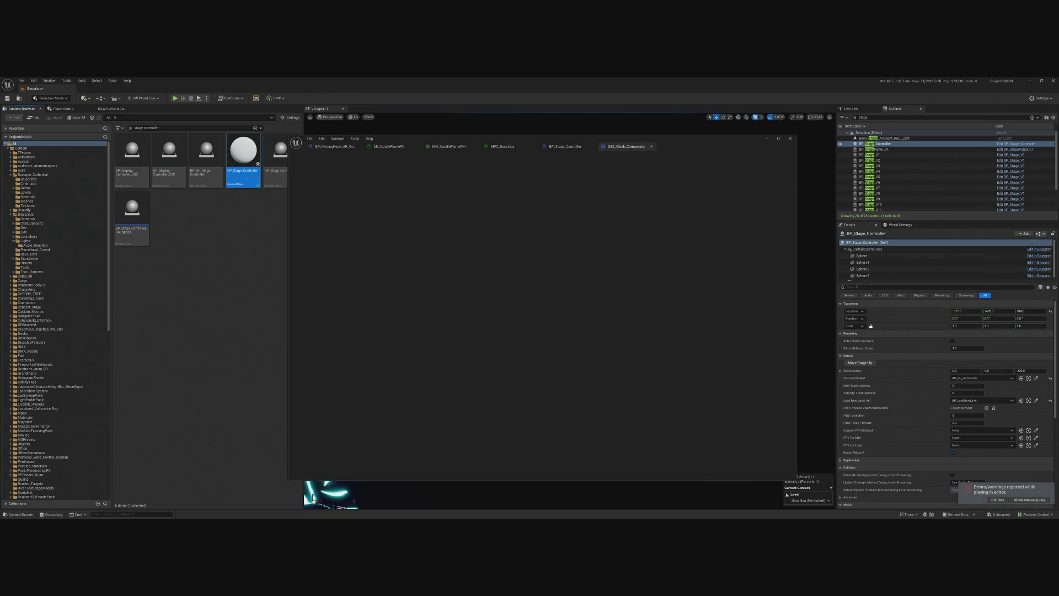
{"action": "left_click", "coordinate": [790, 139]}
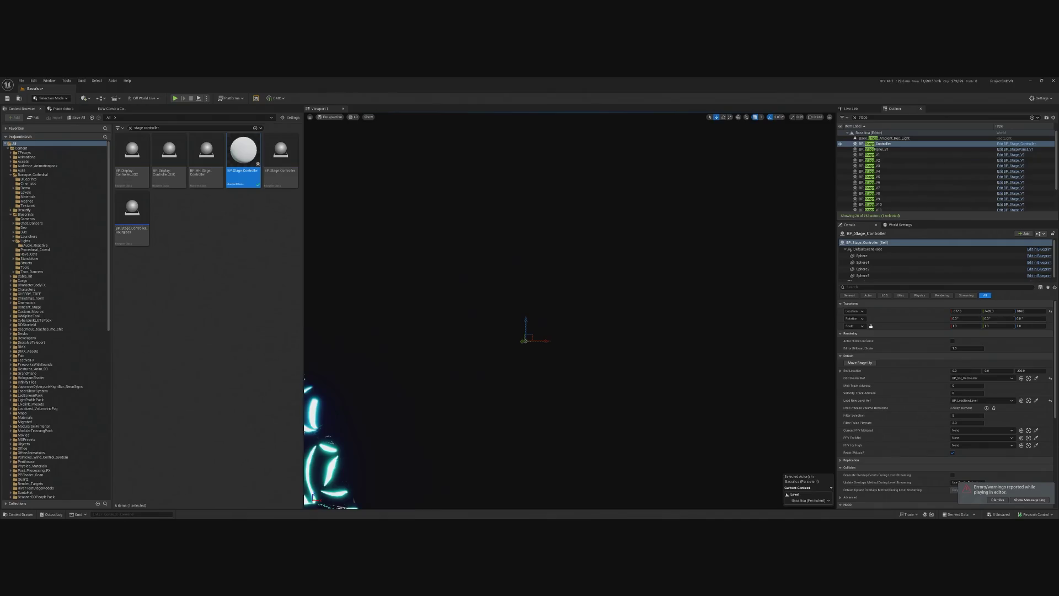
{"action": "key", "text": "alt+Tab"}
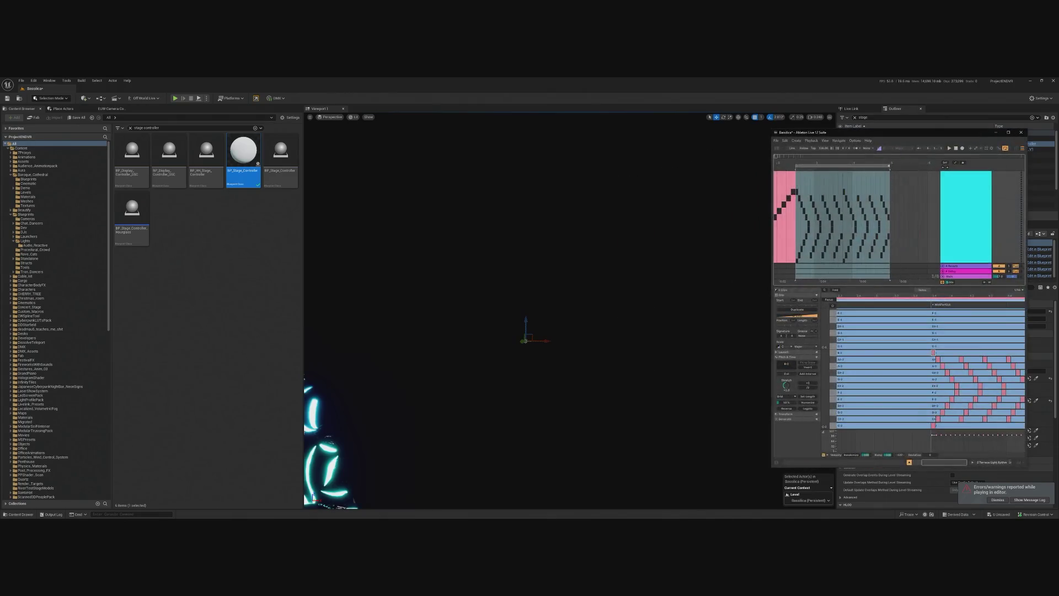
{"action": "key", "text": "alt+Tab"}
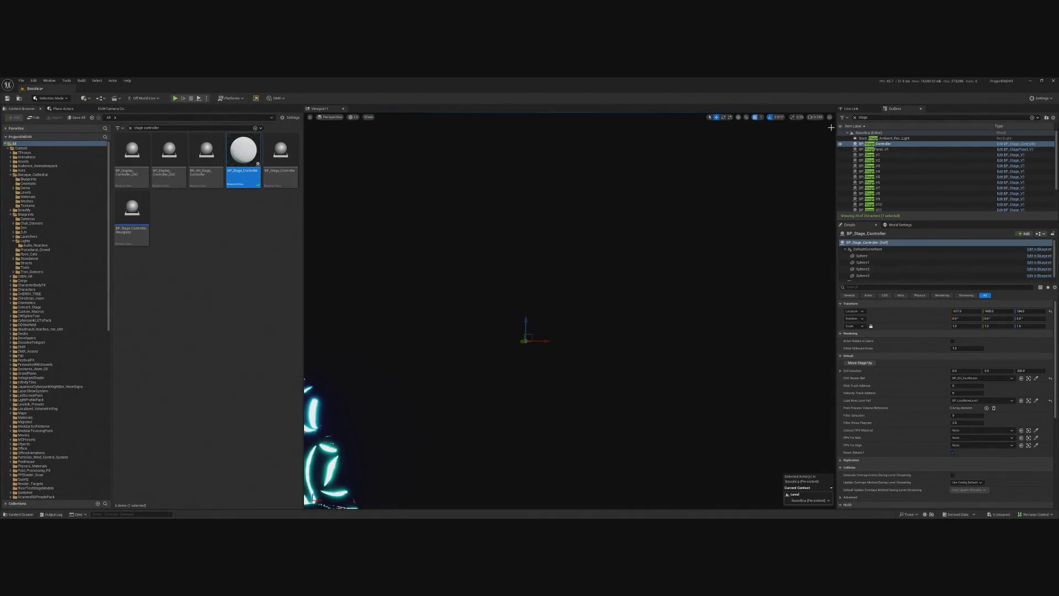
{"action": "left_click", "coordinate": [1003, 146]}
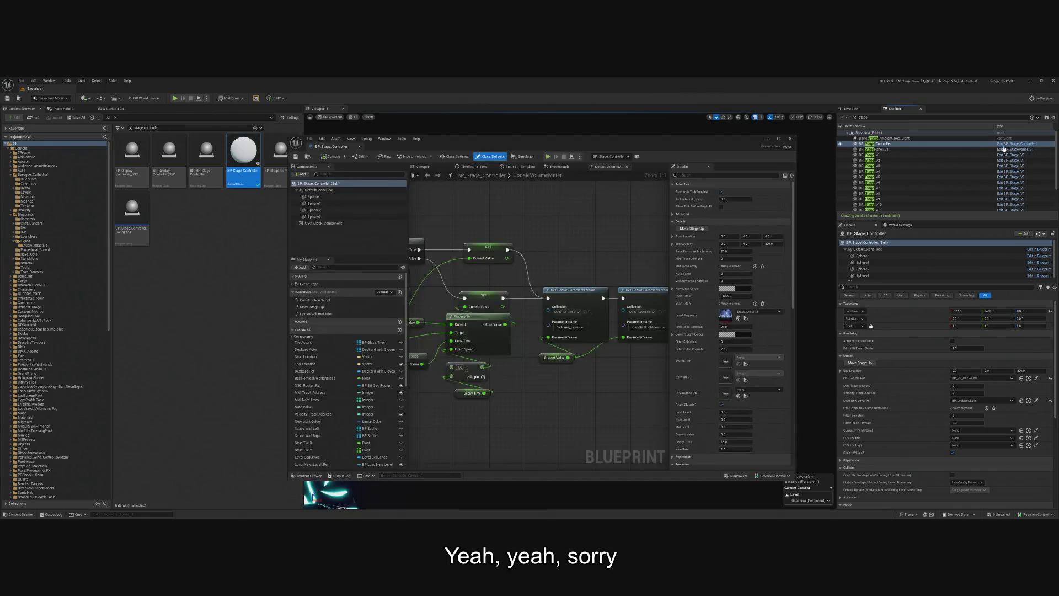
{"action": "left_click_drag", "start_coordinate": [567, 357], "coordinate": [606, 353]}
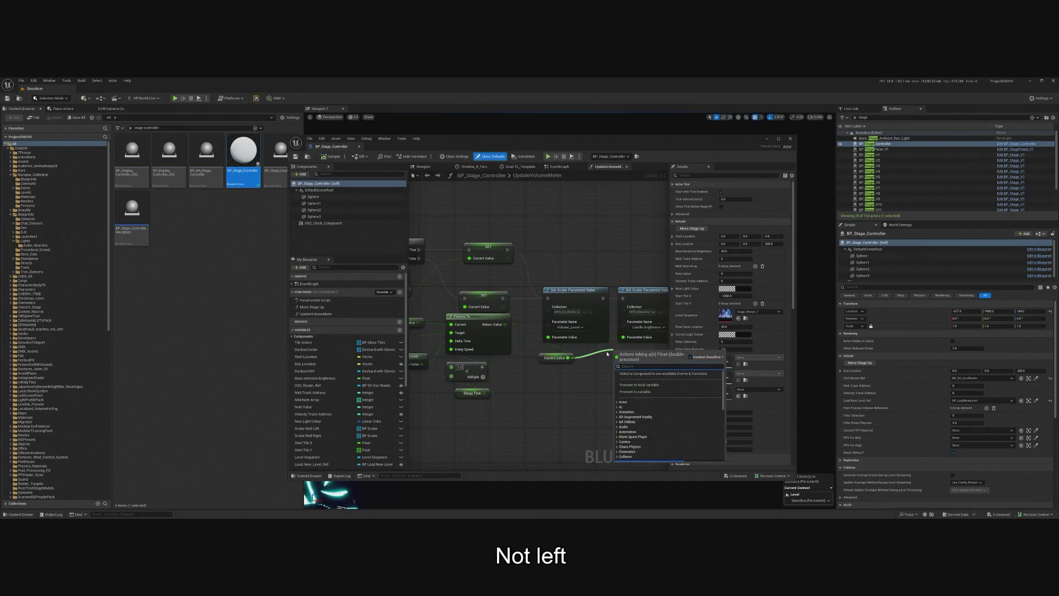
{"action": "type", "text": "mult"}
{"action": "key", "text": "BackSpace"}
{"action": "key", "text": "BackSpace"}
{"action": "type", "text": "t"}
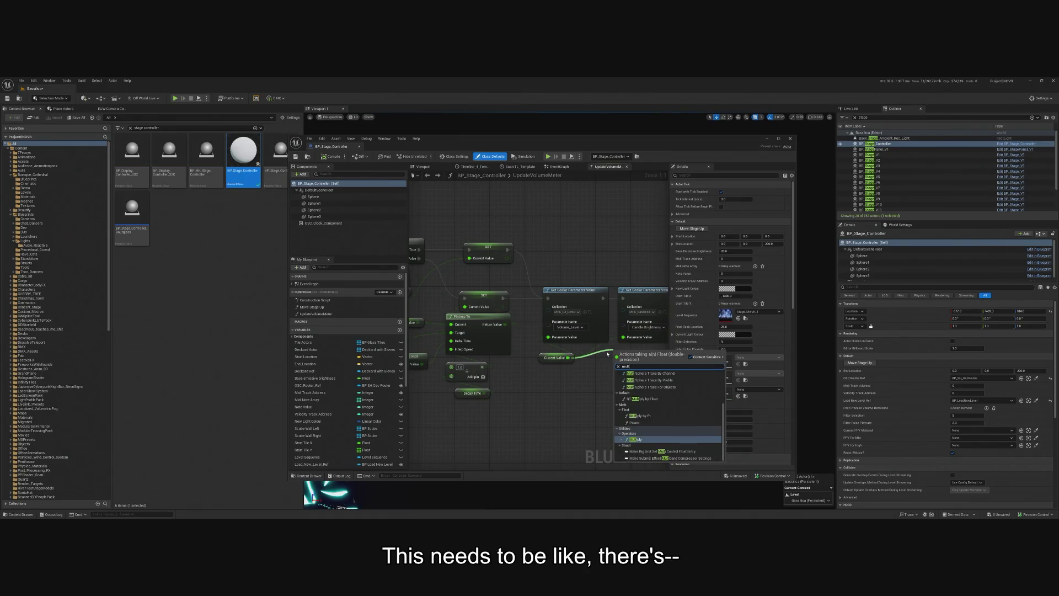
{"action": "left_click", "coordinate": [644, 440]}
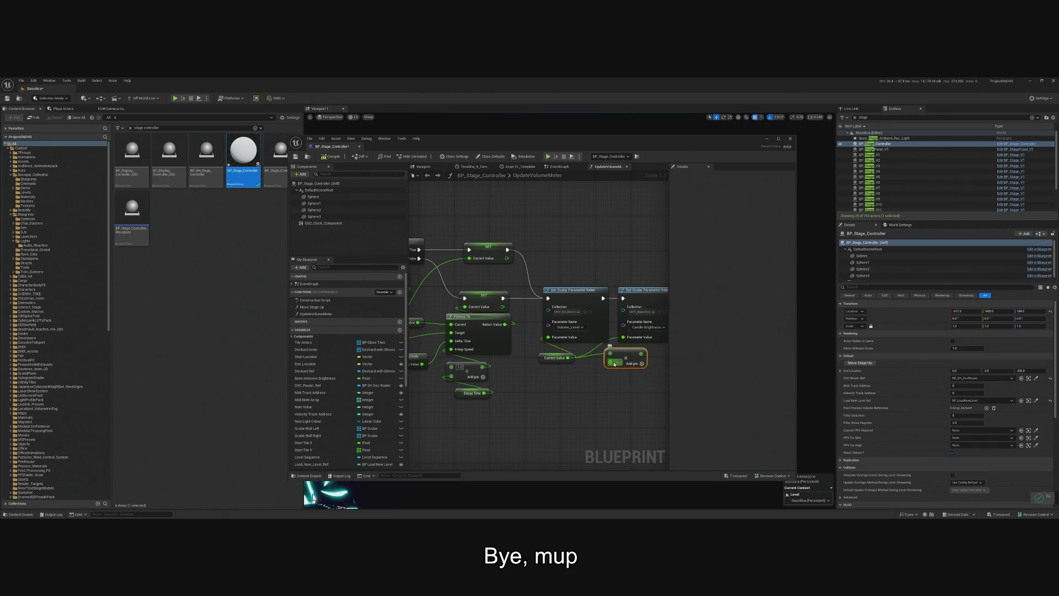
{"action": "left_click", "coordinate": [617, 362]}
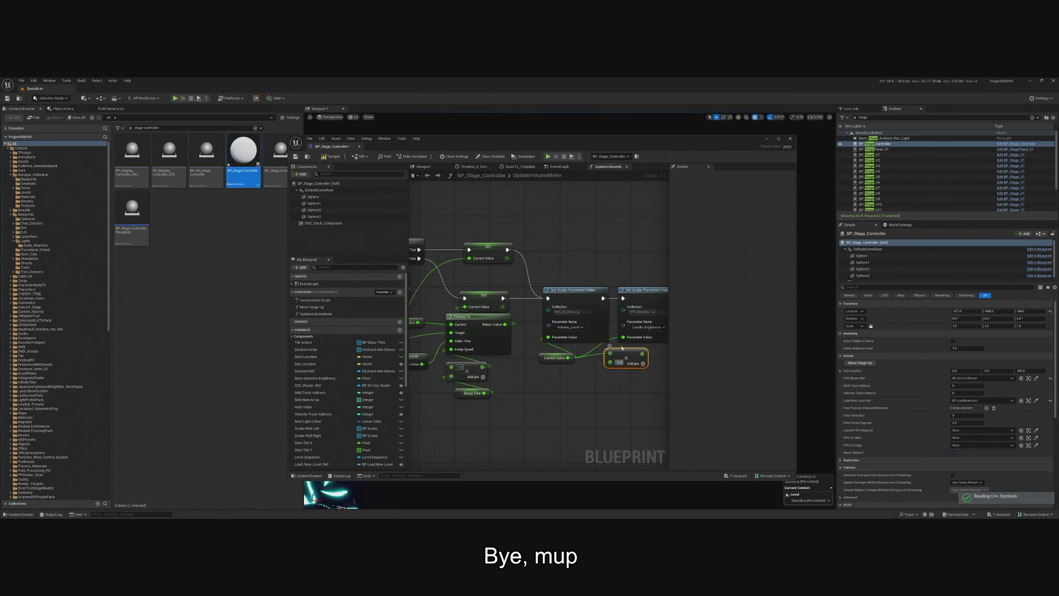
{"action": "type", "text": "100"}
{"action": "left_click_drag", "start_coordinate": [645, 354], "coordinate": [623, 337]}
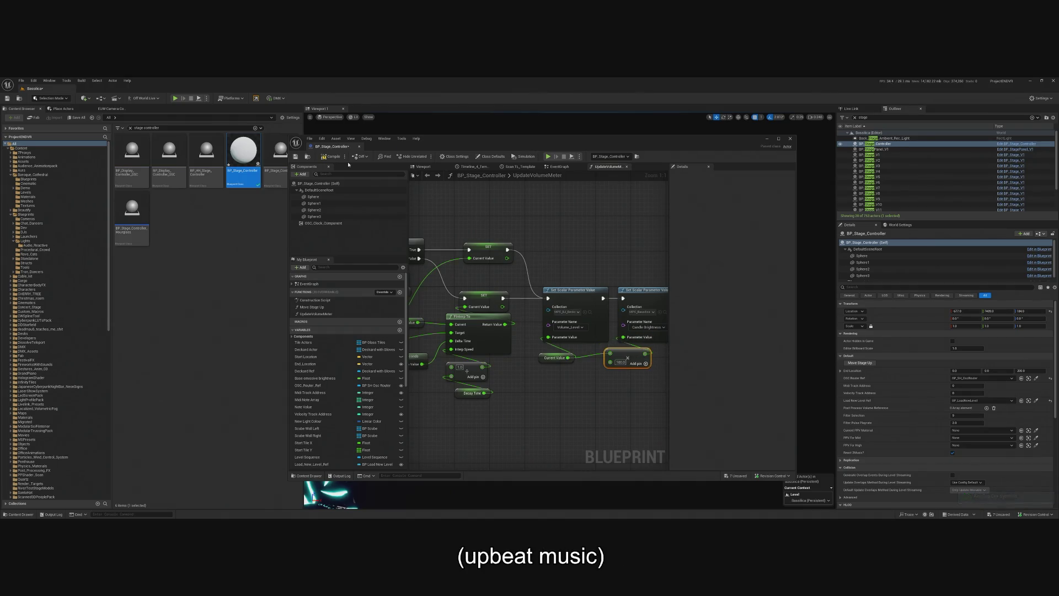
{"action": "left_click", "coordinate": [188, 99]}
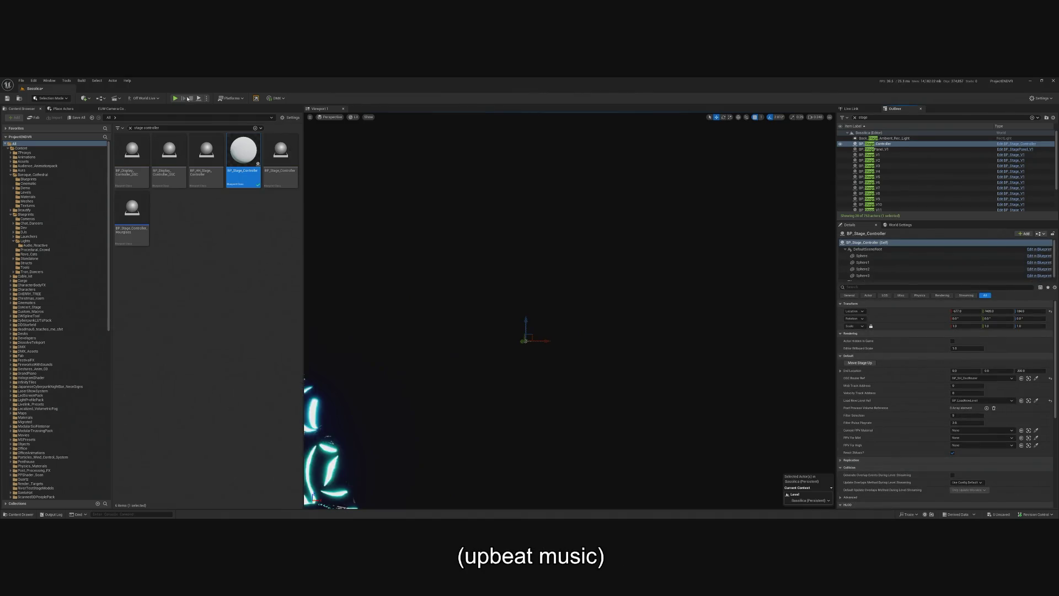
{"action": "left_click", "coordinate": [175, 98]}
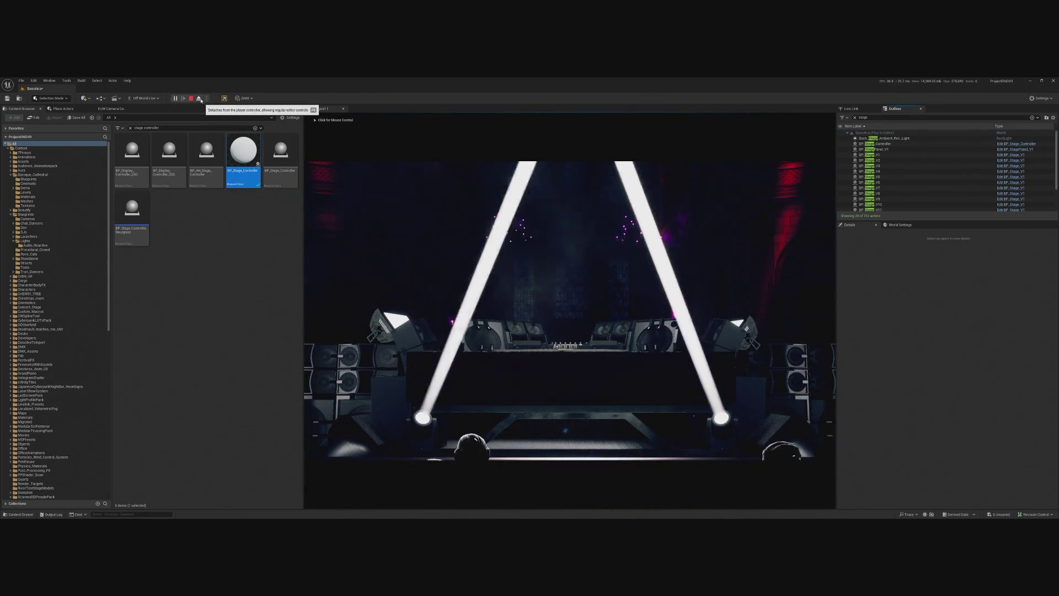
{"action": "left_click", "coordinate": [199, 98]}
{"action": "left_click_drag", "start_coordinate": [457, 210], "coordinate": [457, 255]}
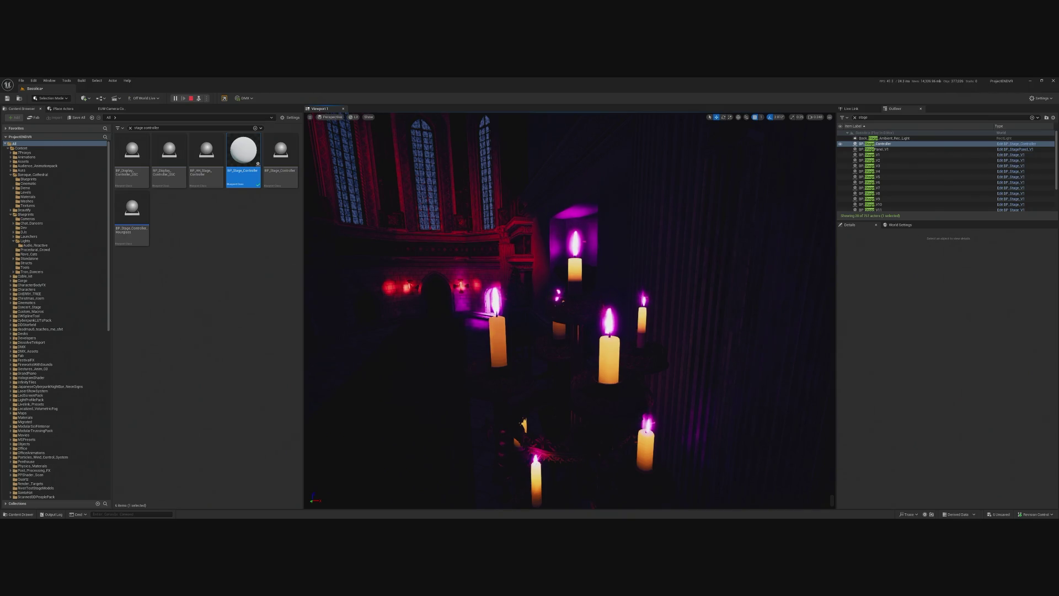
{"action": "left_click", "coordinate": [199, 98]}
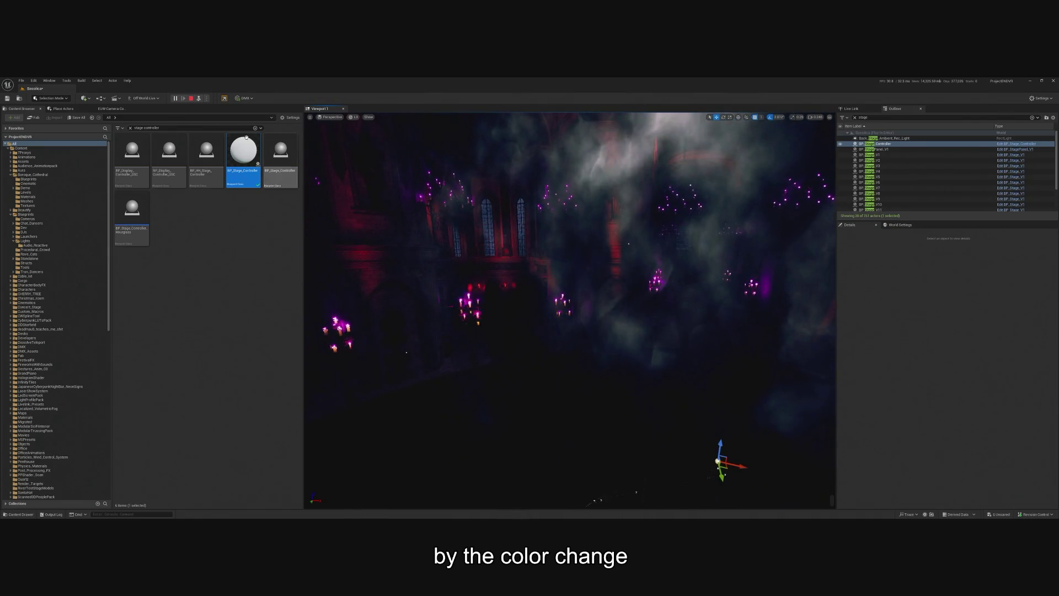
{"action": "left_click", "coordinate": [191, 98]}
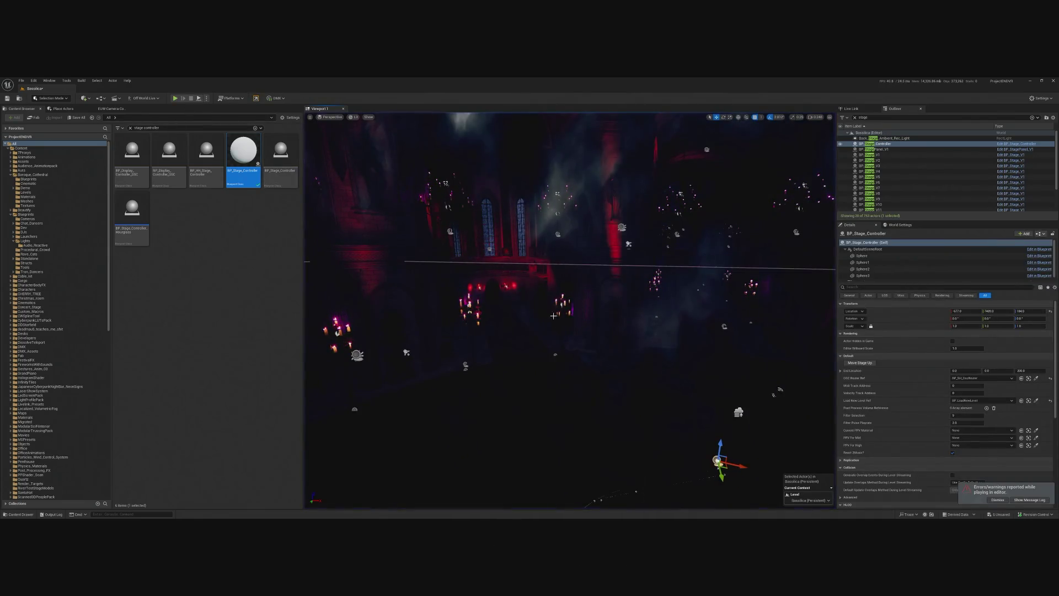
{"action": "double_click", "coordinate": [1015, 145]}
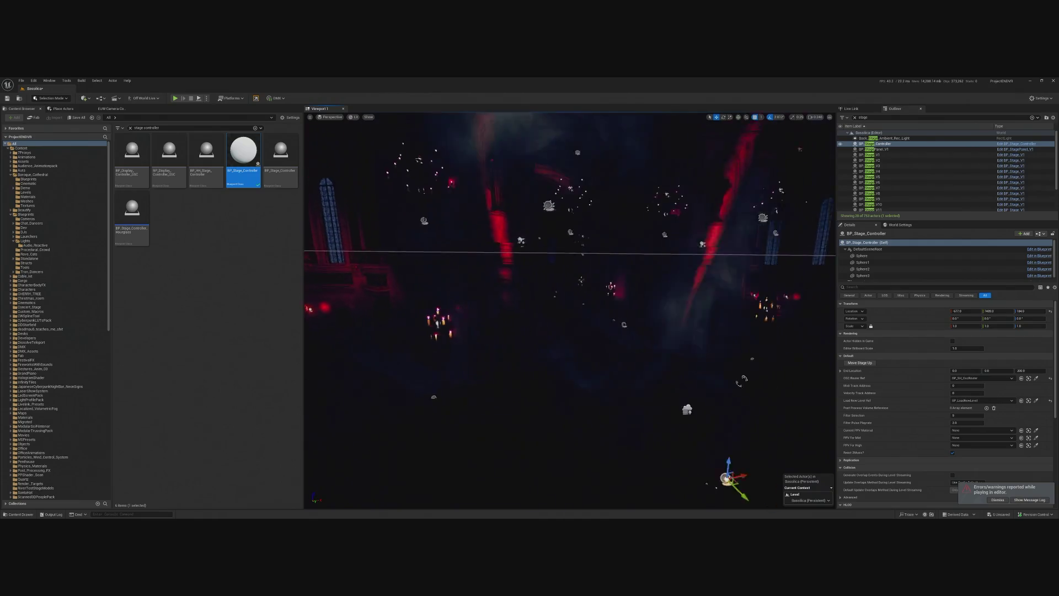
{"action": "left_click", "coordinate": [1015, 144]}
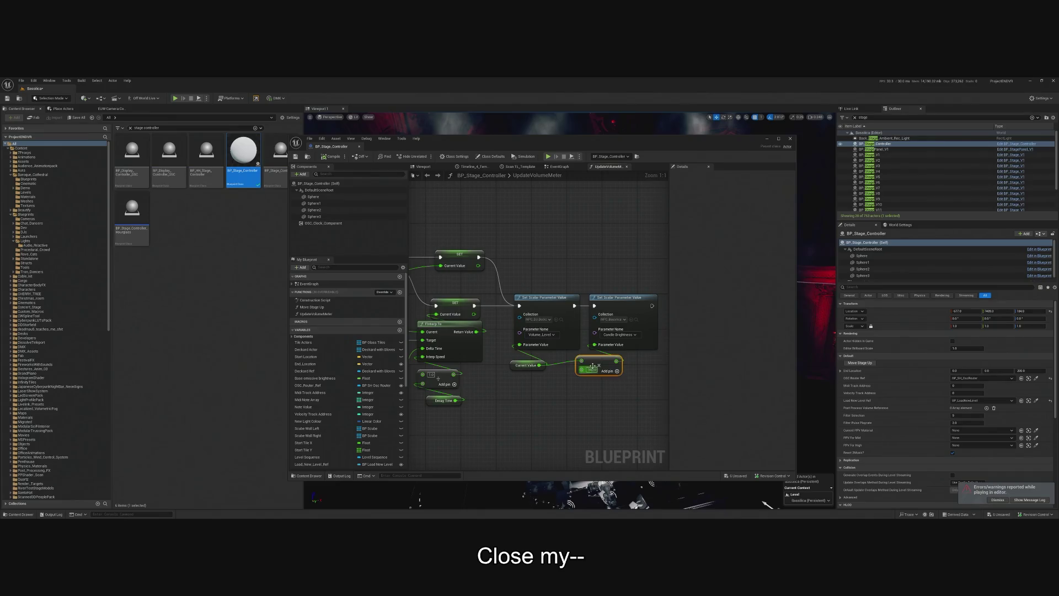
{"action": "left_click_drag", "start_coordinate": [596, 369], "coordinate": [670, 368]}
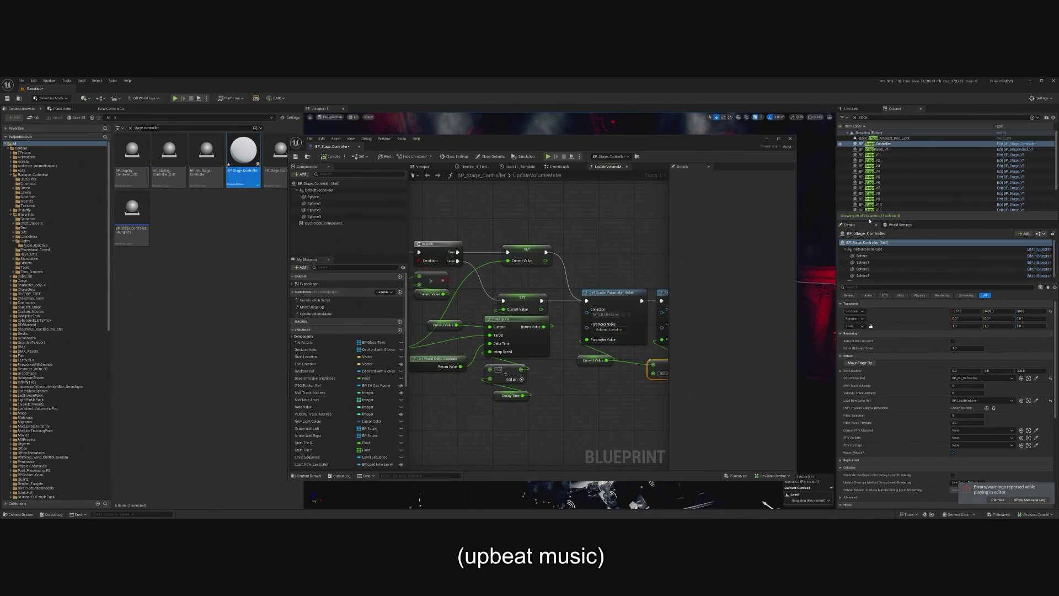
{"action": "left_click", "coordinate": [203, 211]}
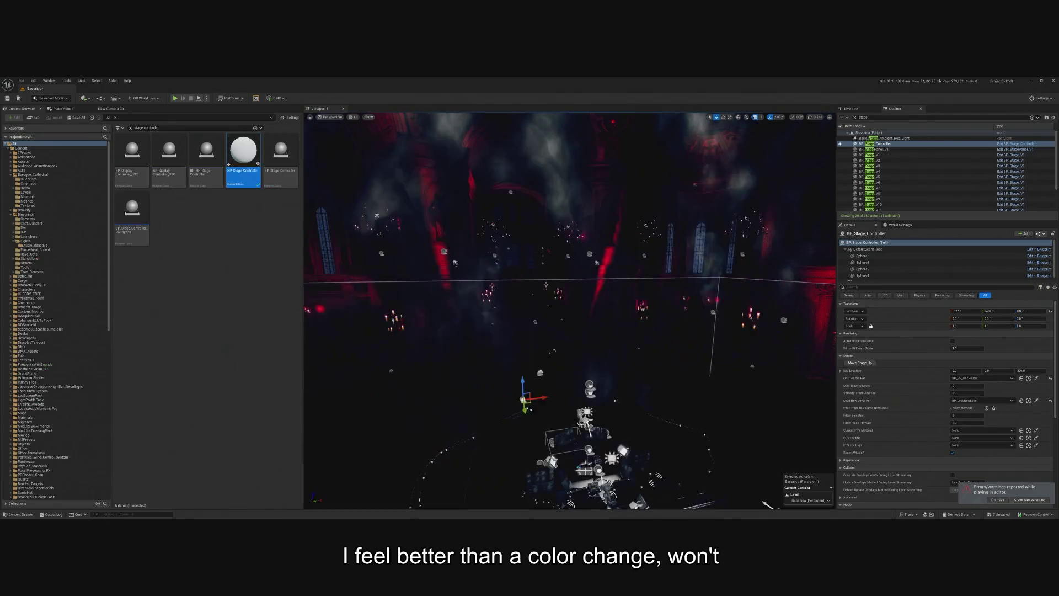
{"action": "left_click_drag", "start_coordinate": [767, 504], "coordinate": [767, 337]}
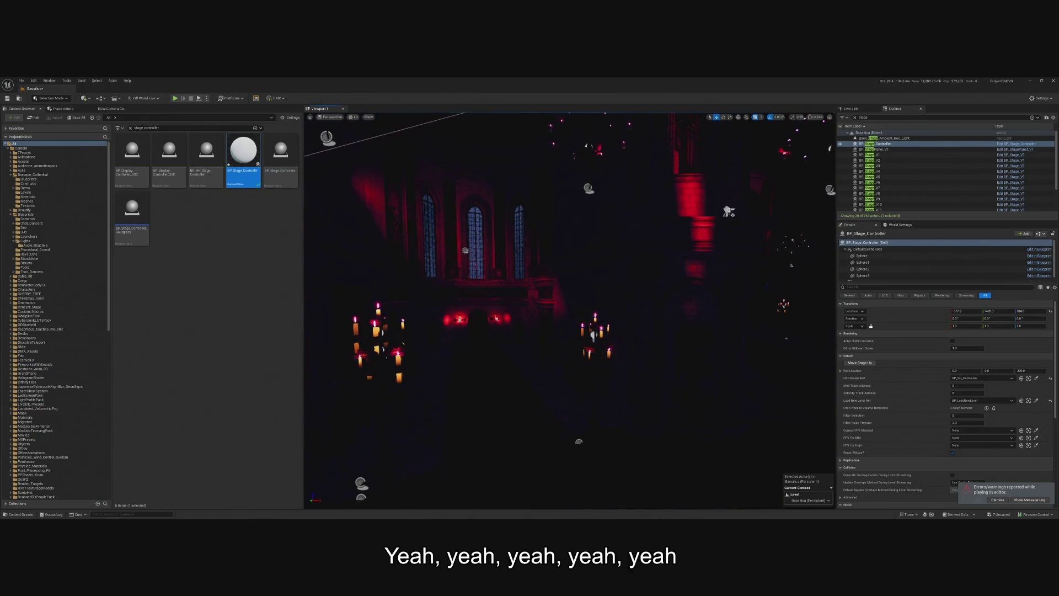
{"action": "left_click_drag", "start_coordinate": [729, 210], "coordinate": [692, 380]}
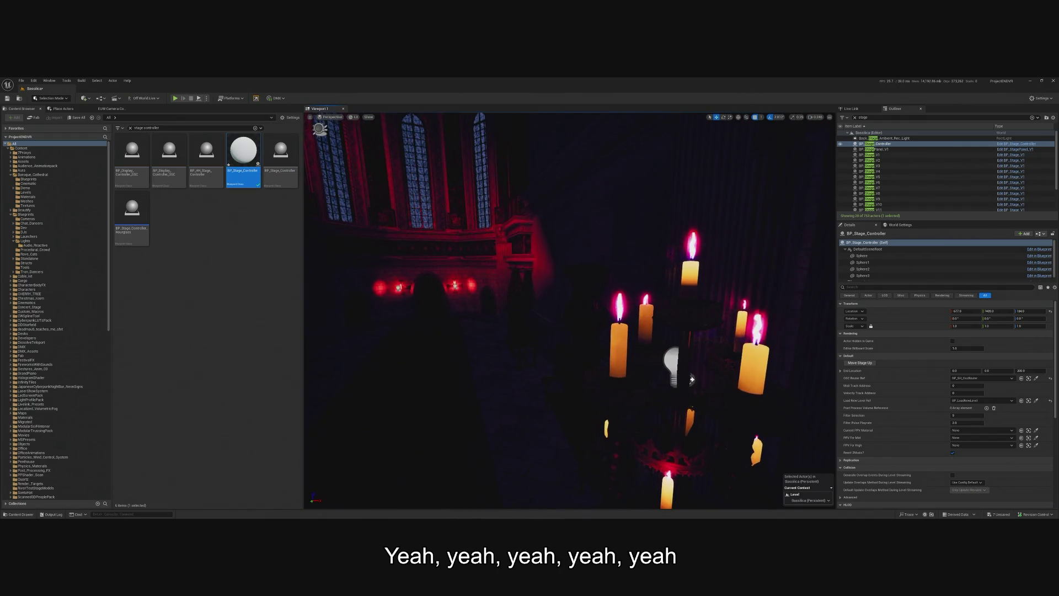
{"action": "left_click", "coordinate": [692, 380]}
{"action": "left_click", "coordinate": [662, 359]}
{"action": "left_click", "coordinate": [639, 350]}
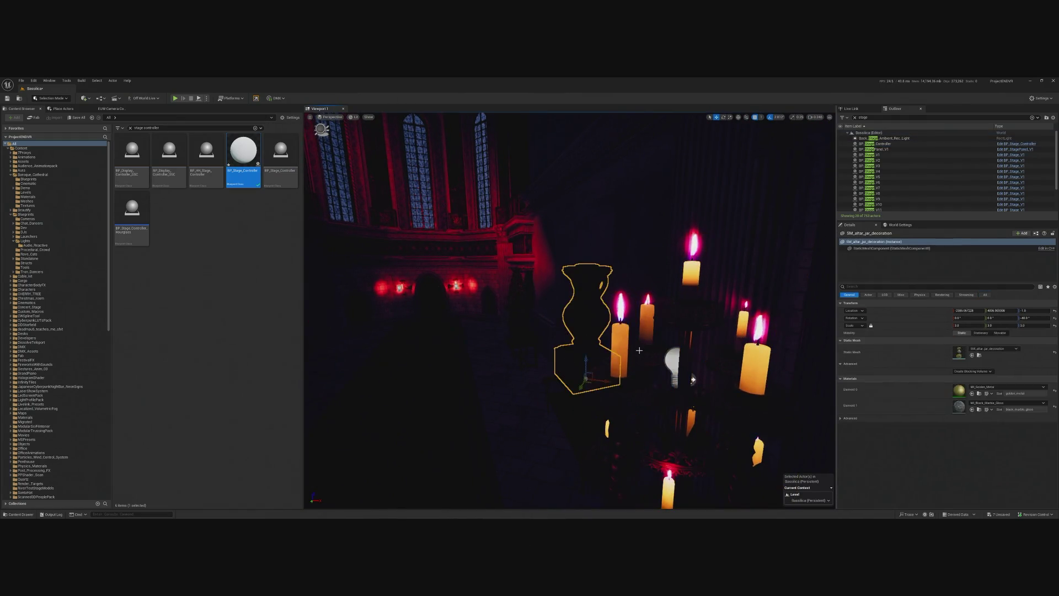
{"action": "left_click", "coordinate": [647, 301]}
{"action": "left_click", "coordinate": [647, 301]}
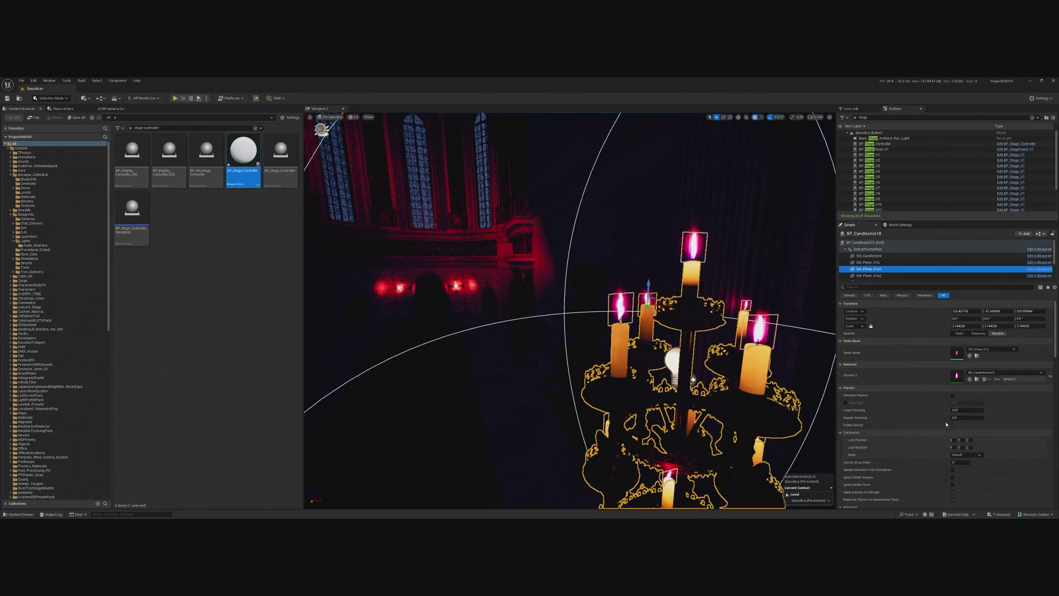
{"action": "left_click", "coordinate": [956, 365]}
{"action": "left_click", "coordinate": [940, 365]}
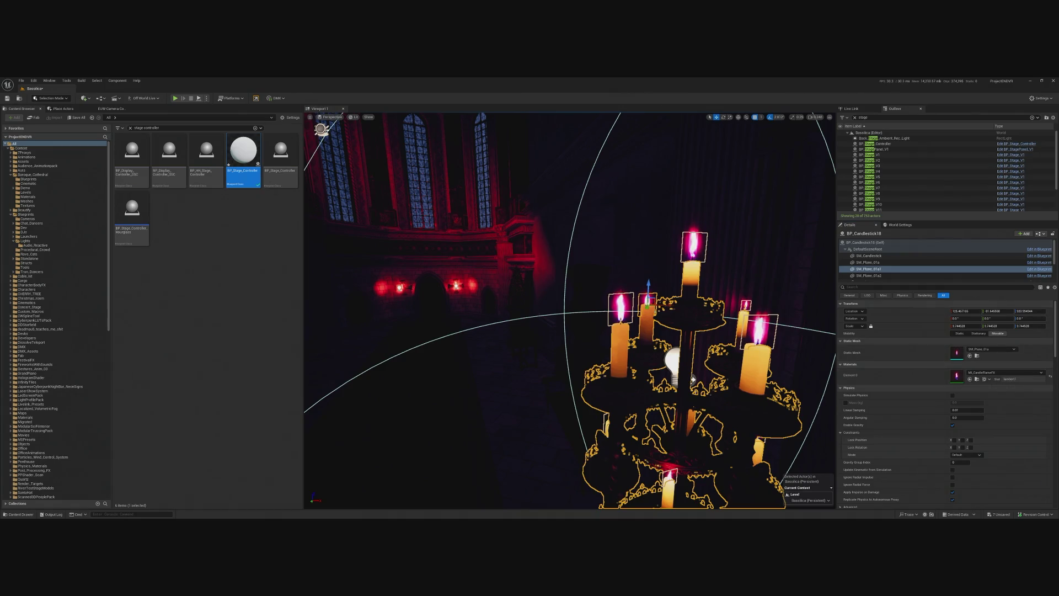
{"action": "mouse_move", "coordinate": [293, 114]}
{"action": "left_mouse_down"}
{"action": "mouse_move", "coordinate": [577, 108]}
{"action": "mouse_move", "coordinate": [542, 124]}
{"action": "left_mouse_up"}
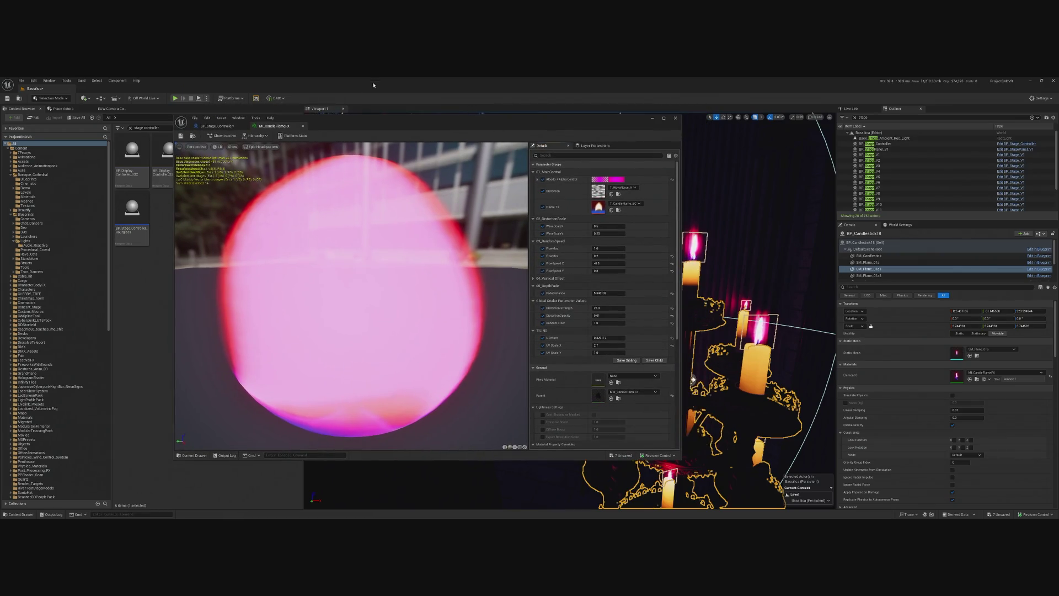
{"action": "left_click", "coordinate": [619, 181]}
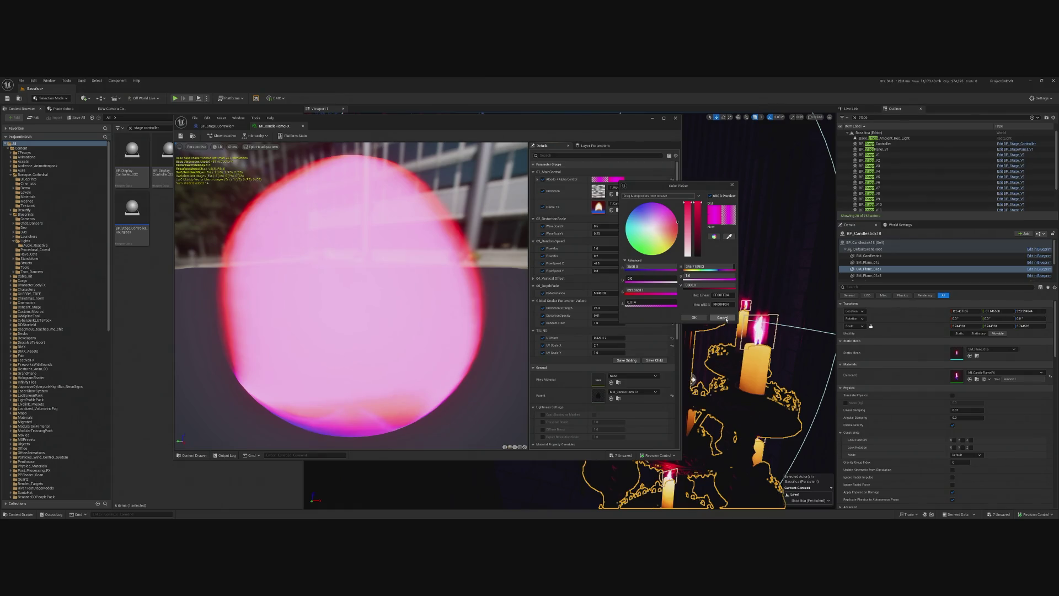
{"action": "left_click", "coordinate": [723, 318]}
{"action": "left_click", "coordinate": [235, 127]}
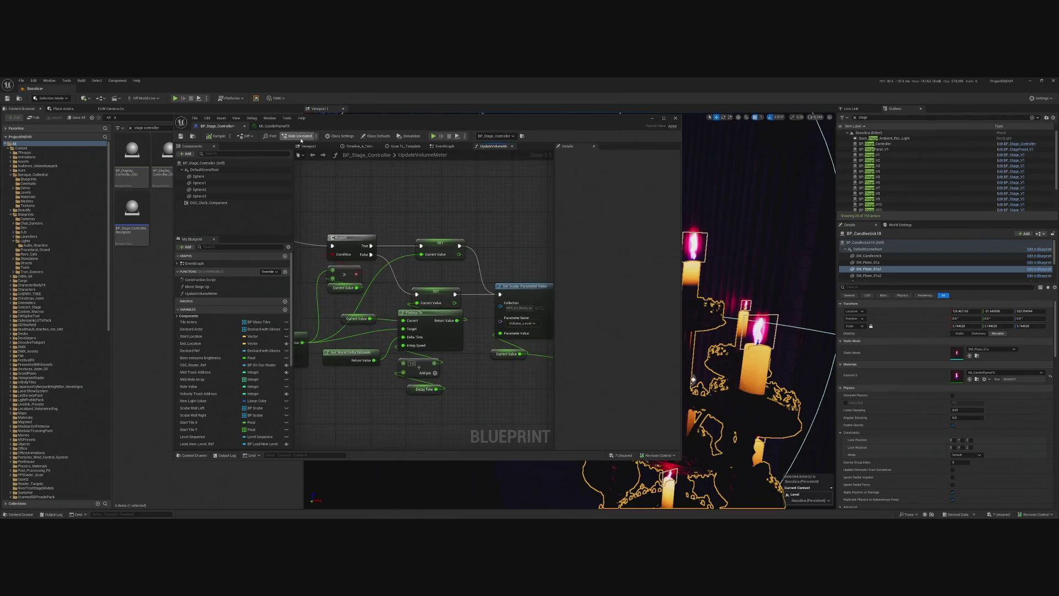
{"action": "left_click_drag", "start_coordinate": [385, 230], "coordinate": [491, 353]}
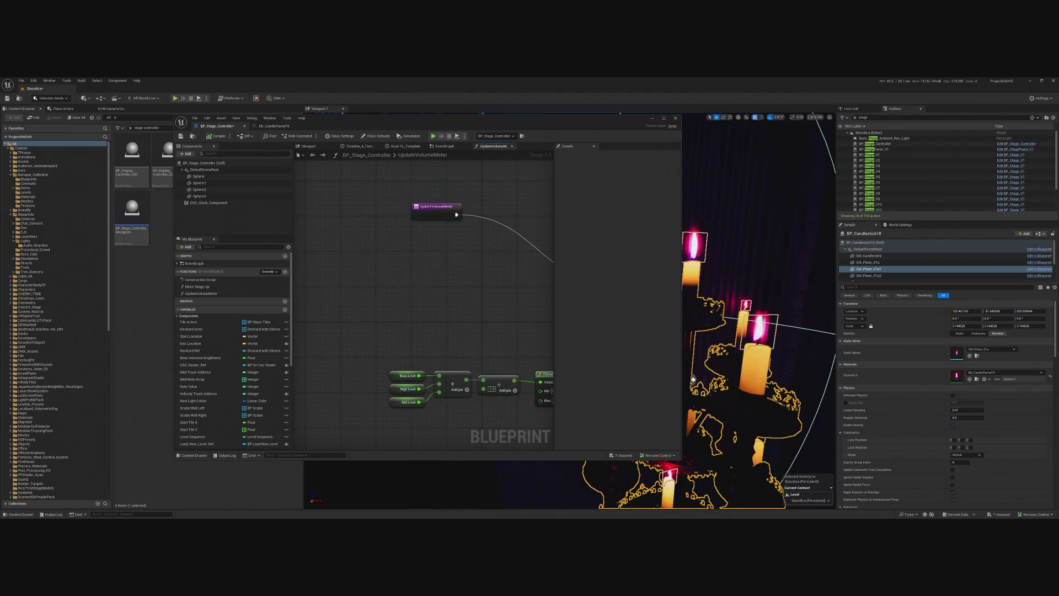
{"action": "left_click_drag", "start_coordinate": [398, 373], "coordinate": [371, 357]}
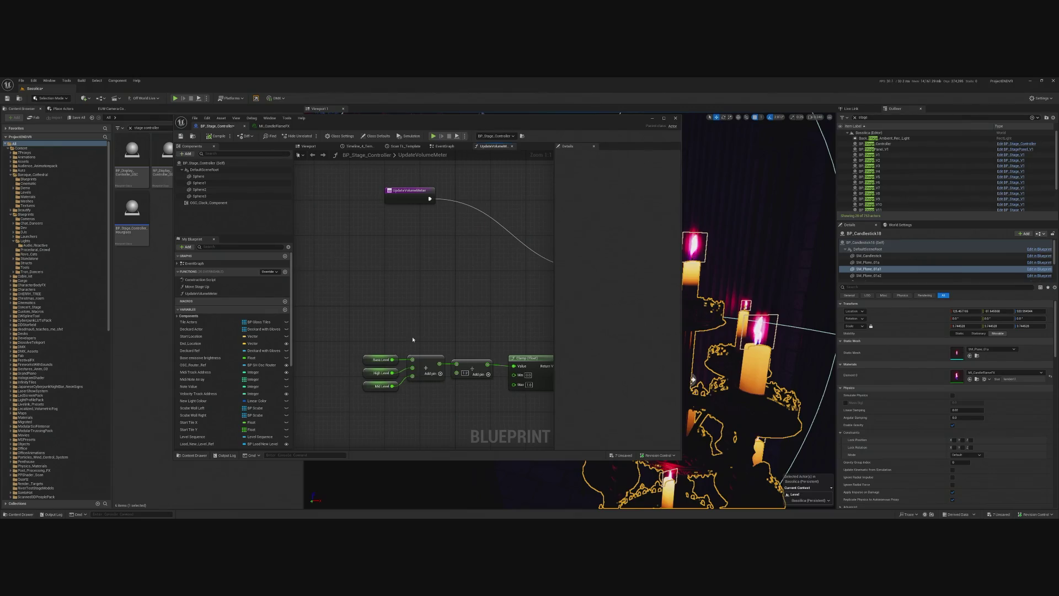
{"action": "left_click", "coordinate": [372, 357]}
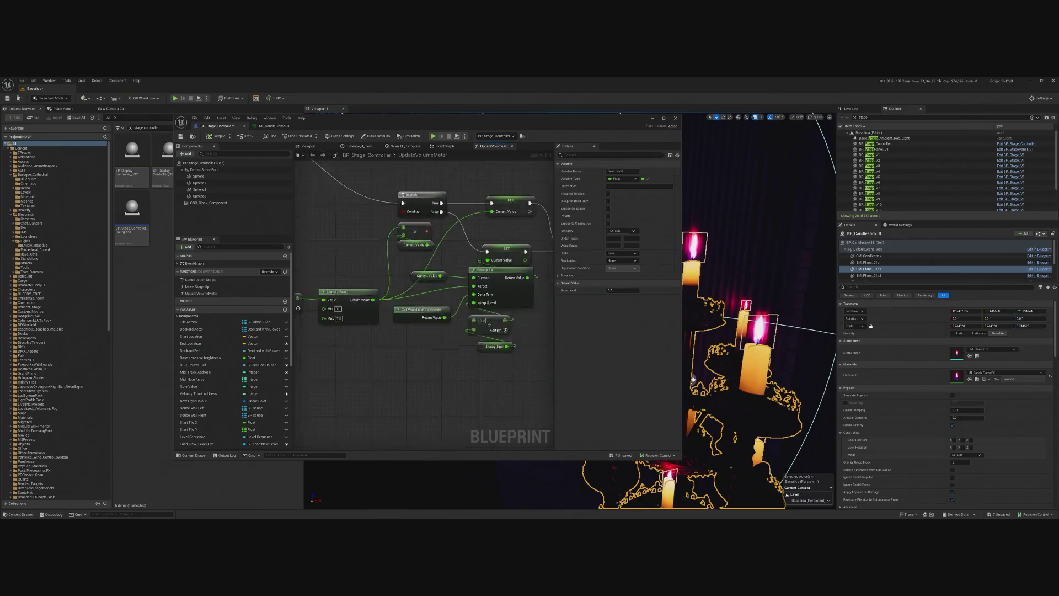
{"action": "mouse_move", "coordinate": [436, 342]}
{"action": "left_mouse_down"}
{"action": "mouse_move", "coordinate": [444, 348]}
{"action": "mouse_move", "coordinate": [479, 298]}
{"action": "left_mouse_up"}
{"action": "type", "text": "100"}
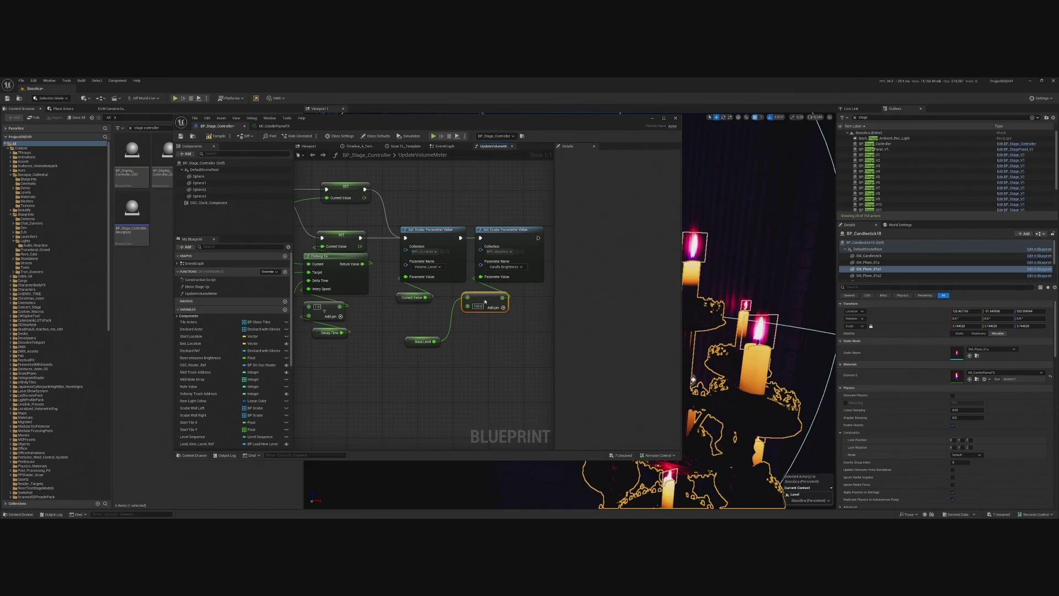
{"action": "left_click", "coordinate": [217, 135]}
{"action": "left_click", "coordinate": [434, 136]}
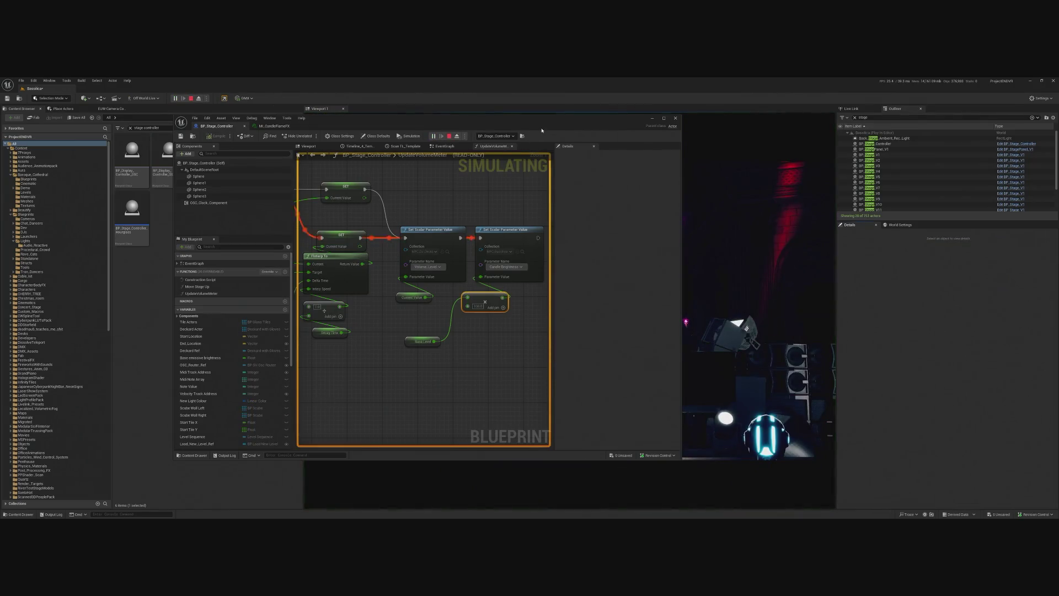
{"action": "mouse_move", "coordinate": [556, 127]}
{"action": "left_mouse_down"}
{"action": "mouse_move", "coordinate": [298, 140]}
{"action": "mouse_move", "coordinate": [108, 121]}
{"action": "left_mouse_up"}
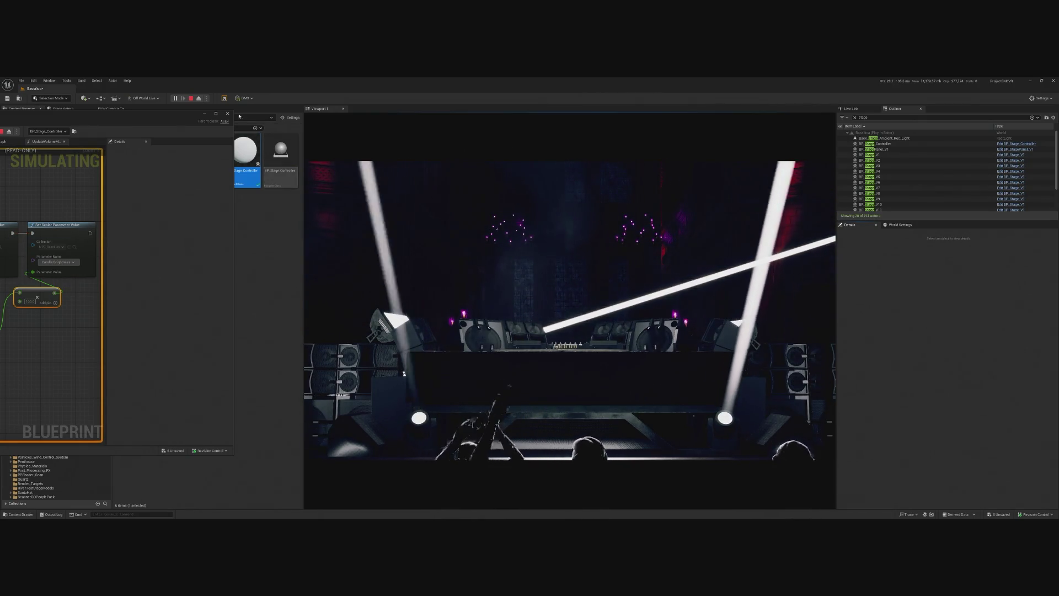
{"action": "key", "text": "F8"}
{"action": "key", "text": "w"}
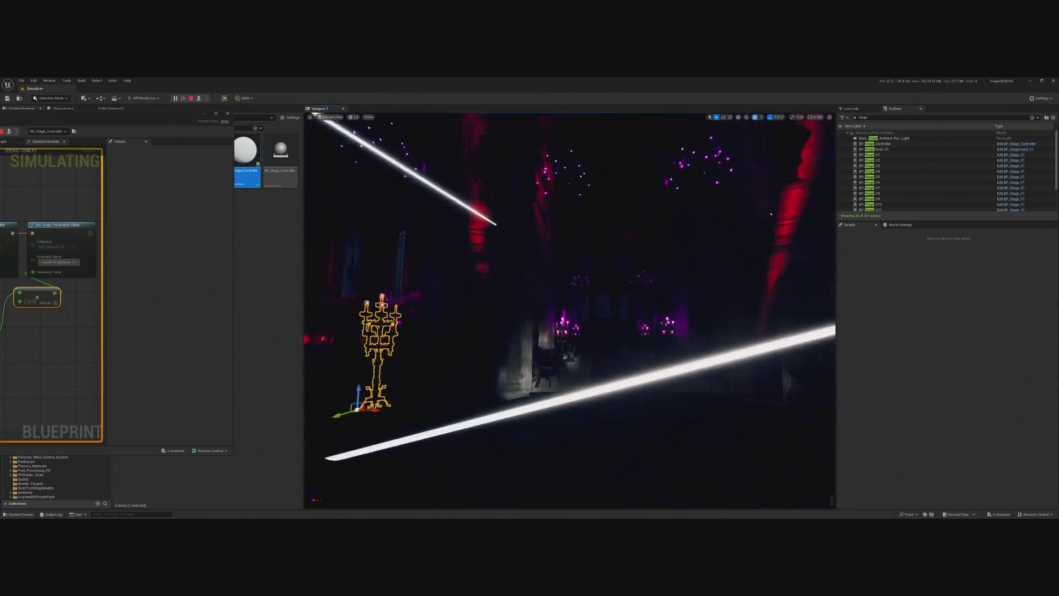
{"action": "key", "text": "w"}
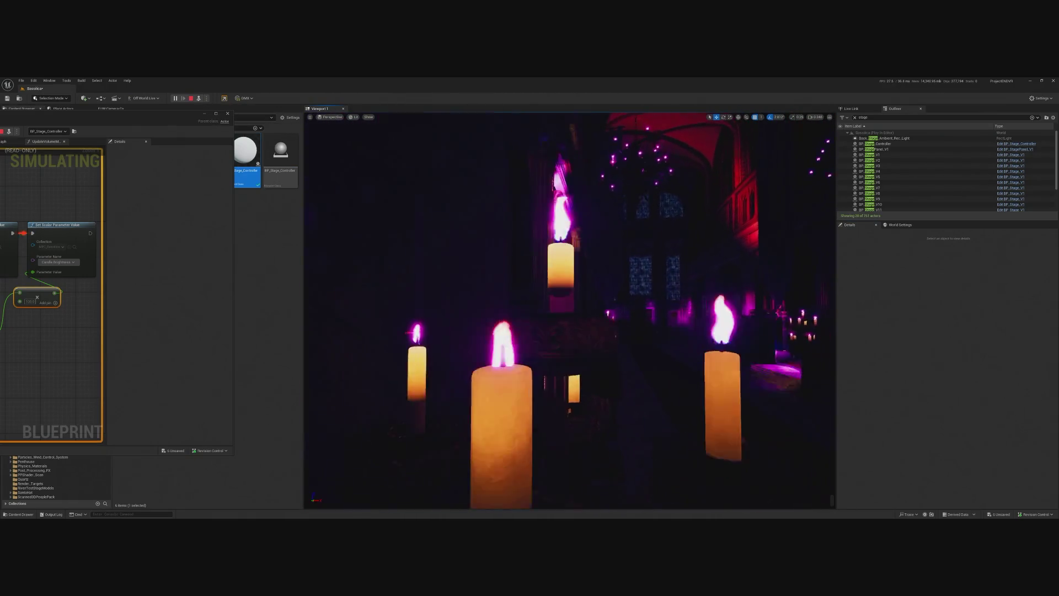
{"action": "key", "text": "s"}
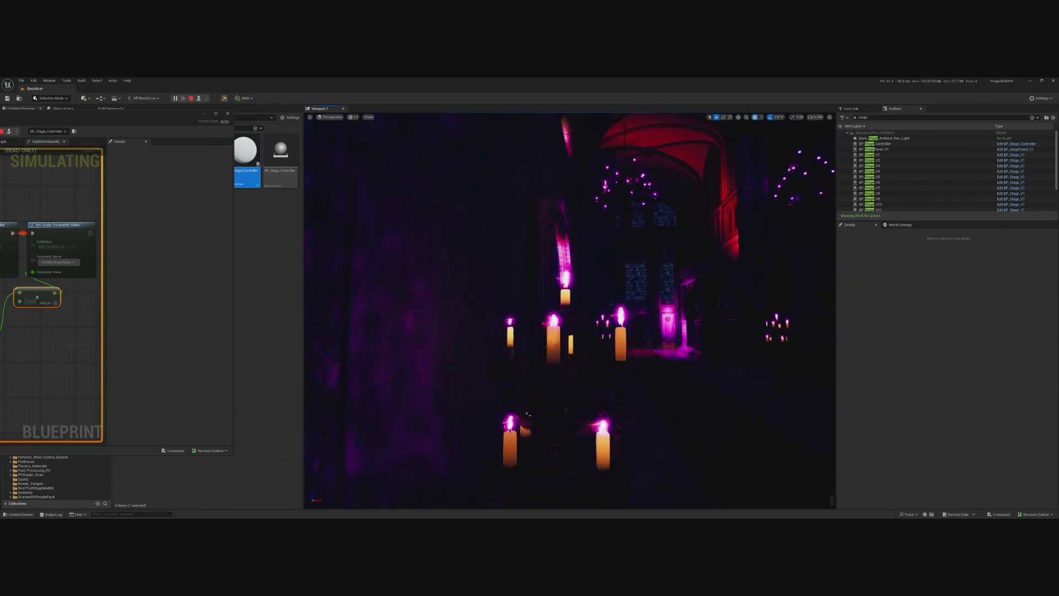
{"action": "key", "text": "s"}
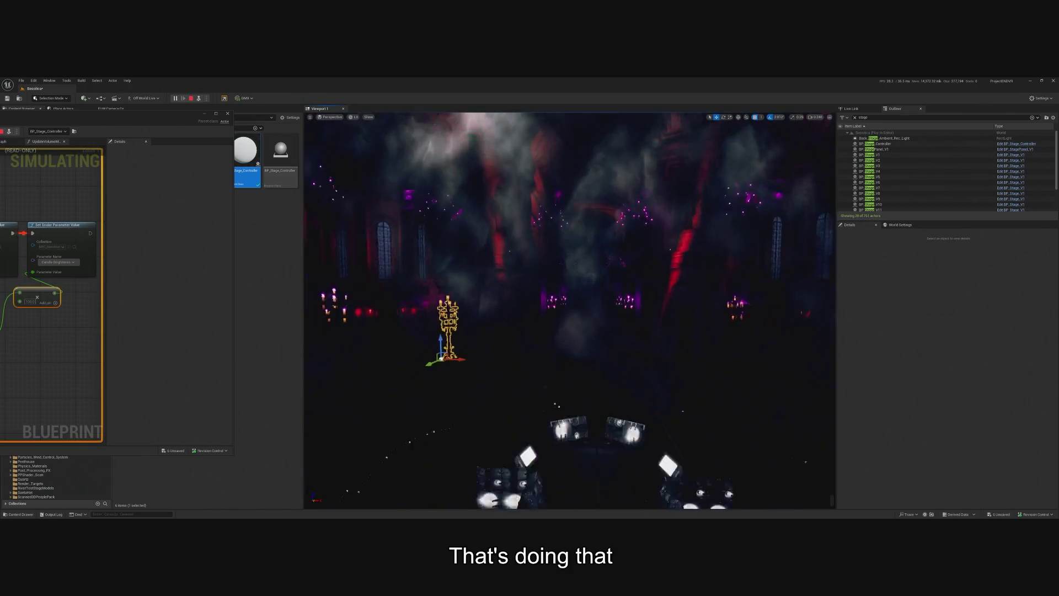
{"action": "left_click_drag", "start_coordinate": [165, 114], "coordinate": [706, 91]}
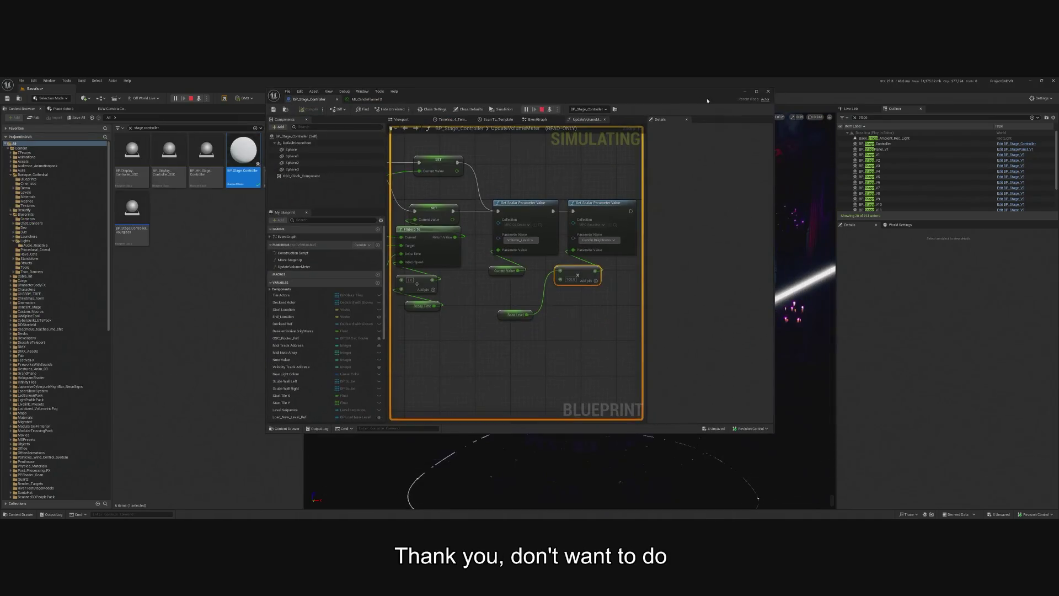
{"action": "left_click", "coordinate": [543, 110]}
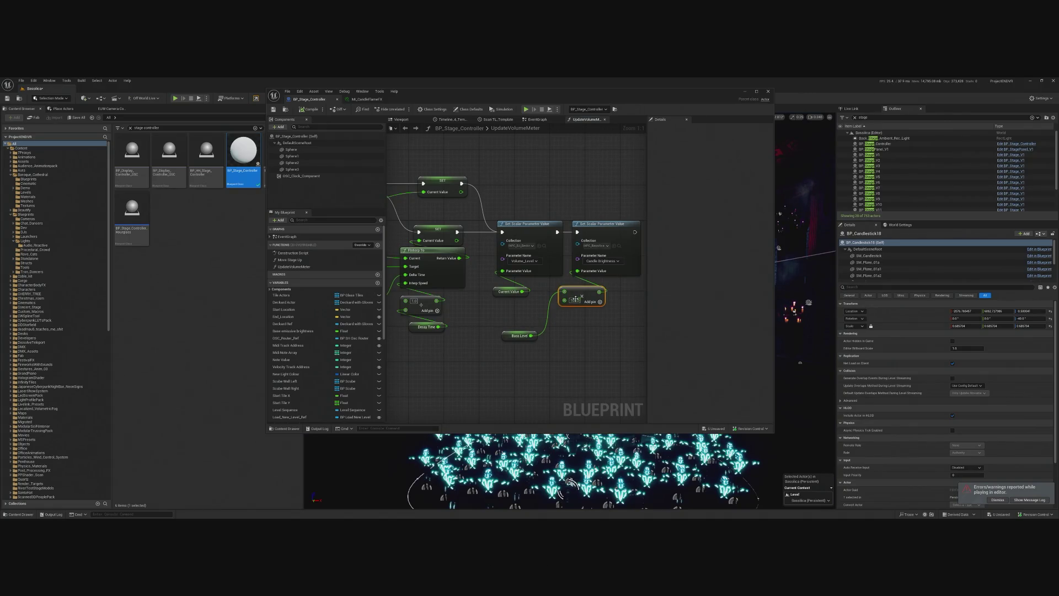
{"action": "left_click", "coordinate": [575, 300]}
{"action": "type", "text": "0.3"}
{"action": "key", "text": "Return"}
{"action": "left_click", "coordinate": [176, 98]}
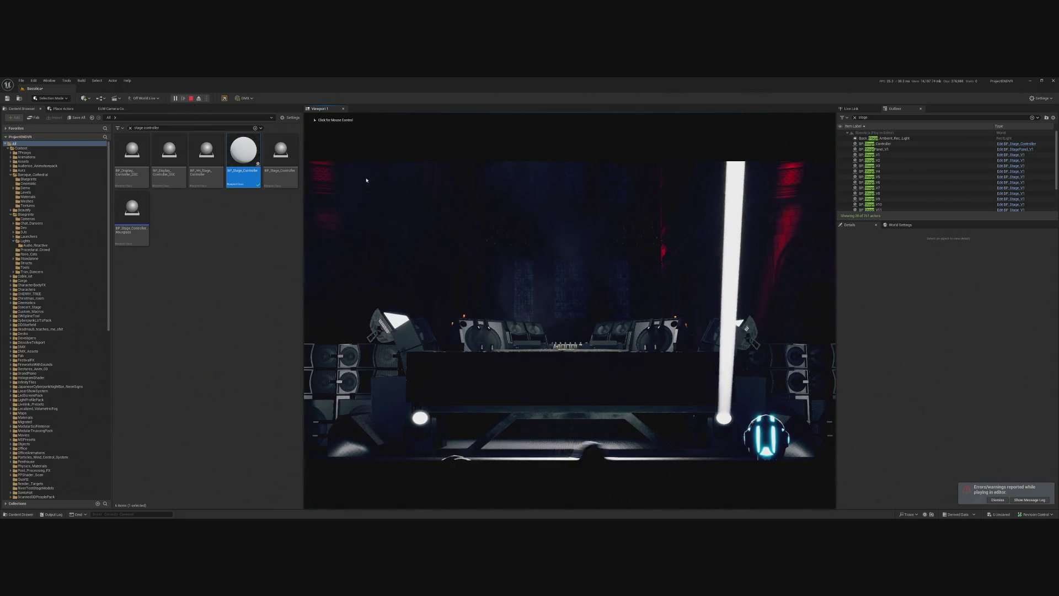
{"action": "left_click", "coordinate": [191, 98]}
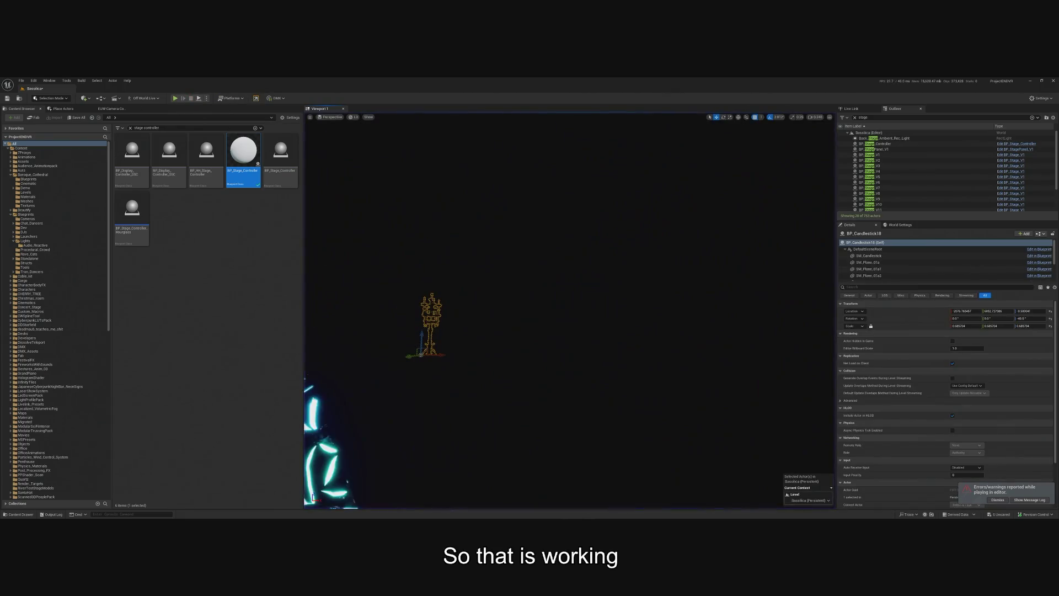
{"action": "double_click", "coordinate": [243, 150]}
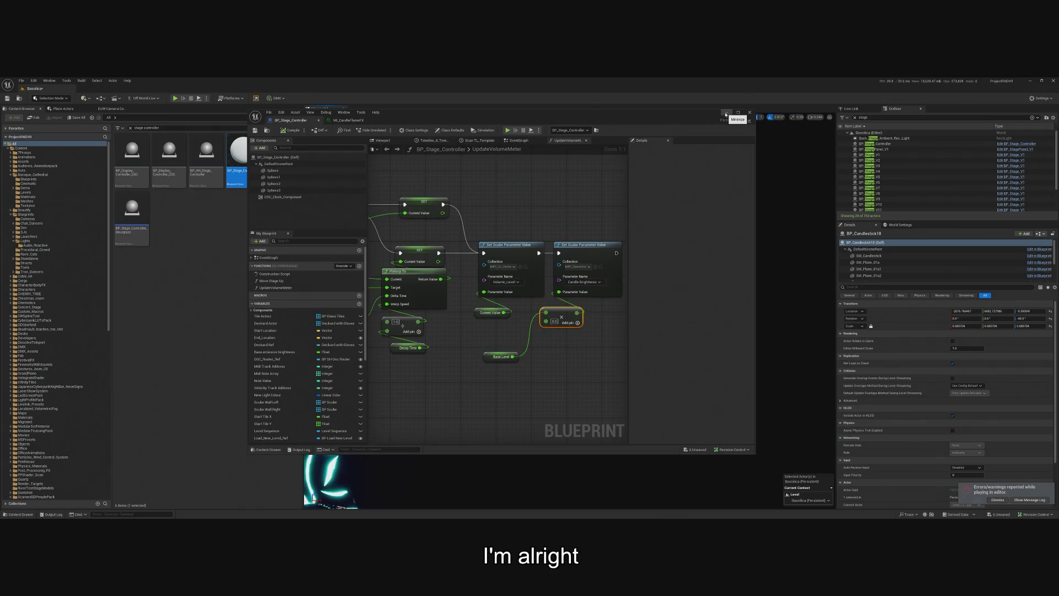
{"action": "left_click", "coordinate": [726, 114]}
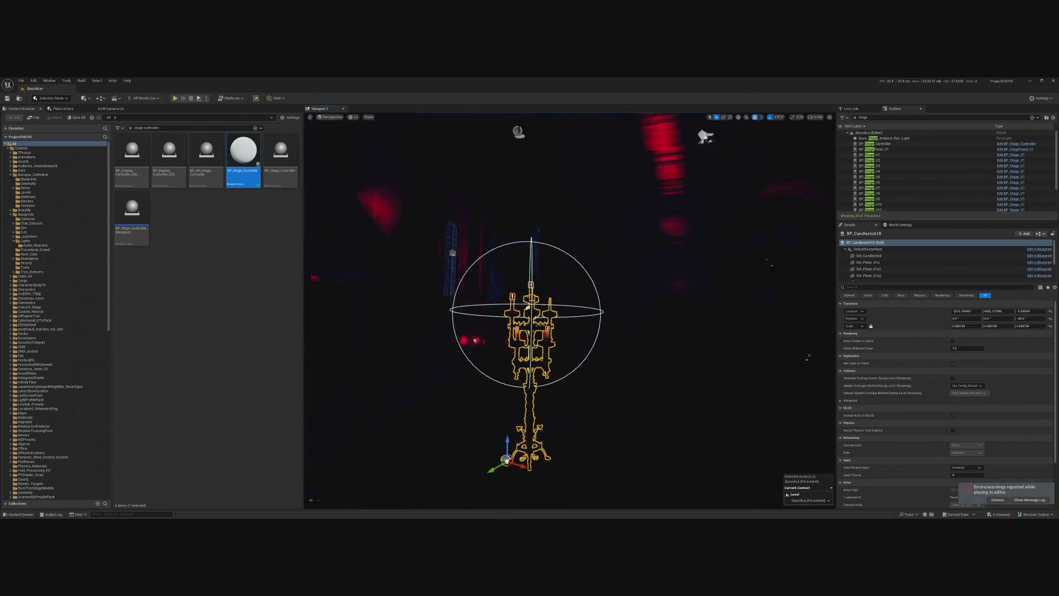
{"action": "key", "text": "f"}
{"action": "scroll", "coordinate": [866, 273], "scroll_direction": "down", "scroll_amount": 3}
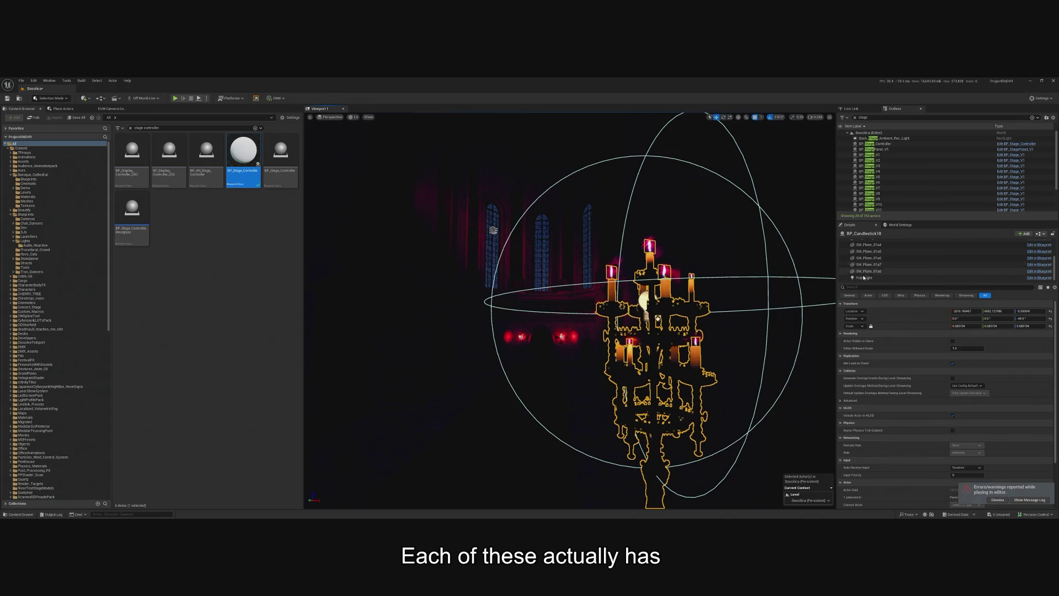
{"action": "left_click", "coordinate": [865, 278]}
{"action": "key", "text": "f"}
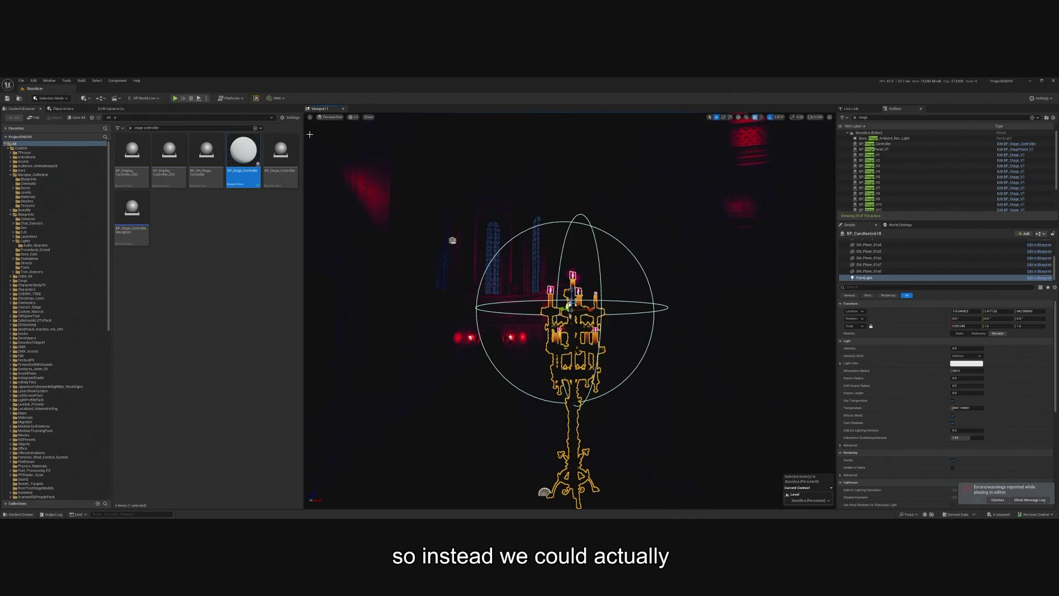
{"action": "mouse_move", "coordinate": [967, 348]}
{"action": "left_mouse_down"}
{"action": "mouse_move", "coordinate": [1026, 348]}
{"action": "mouse_move", "coordinate": [982, 348]}
{"action": "left_mouse_up"}
{"action": "scroll", "coordinate": [834, 187], "scroll_direction": "down", "scroll_amount": 10}
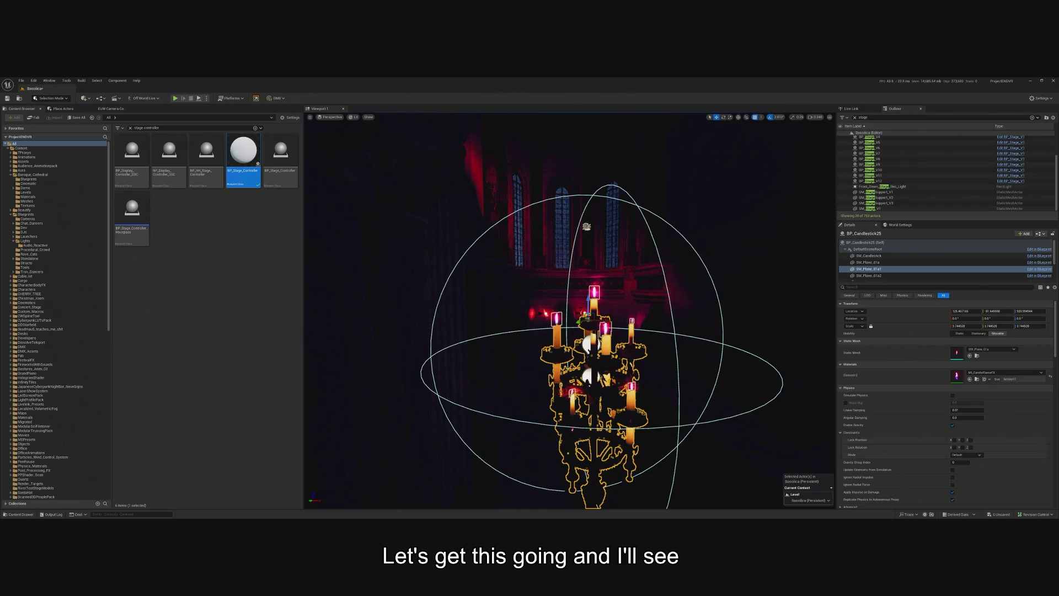
{"action": "left_click", "coordinate": [1027, 80]}
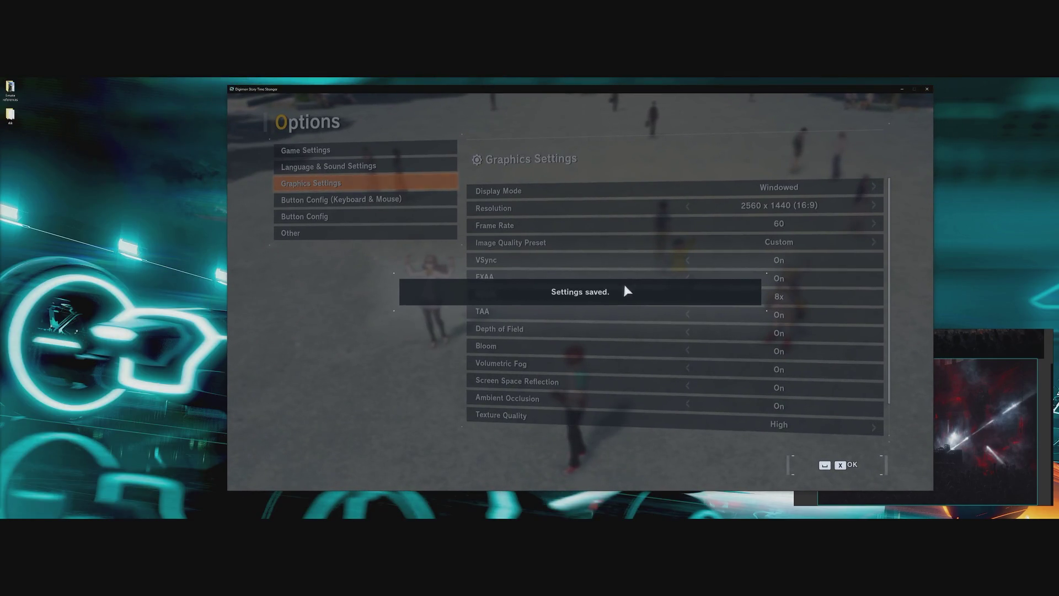
{"action": "left_click", "coordinate": [626, 286]}
{"action": "left_click_drag", "start_coordinate": [637, 94], "coordinate": [556, 103]}
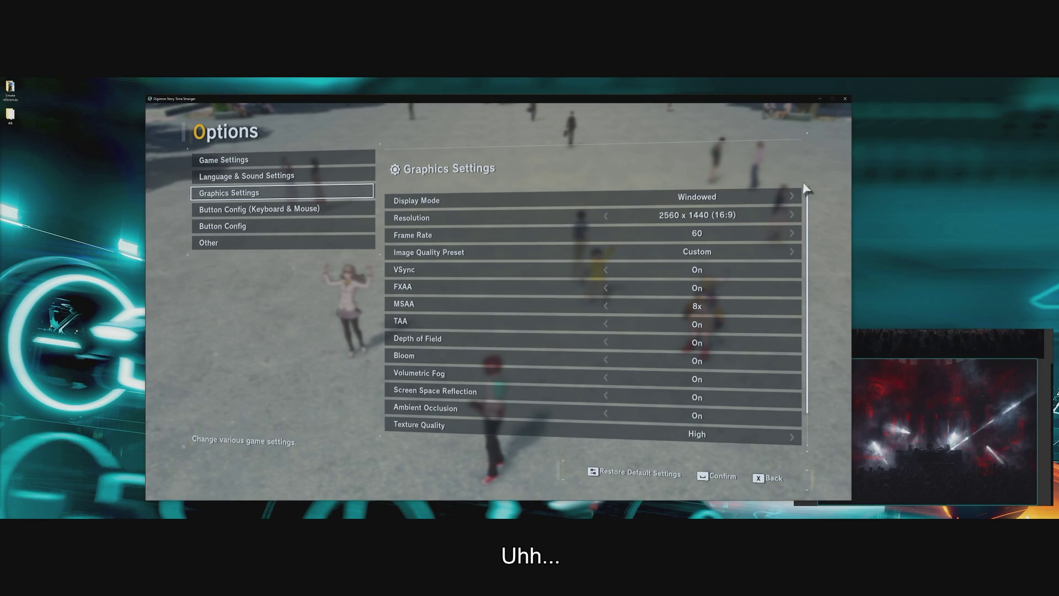
{"action": "key", "text": "Up"}
{"action": "key", "text": "Down"}
{"action": "key", "text": "Return"}
{"action": "key", "text": "Right"}
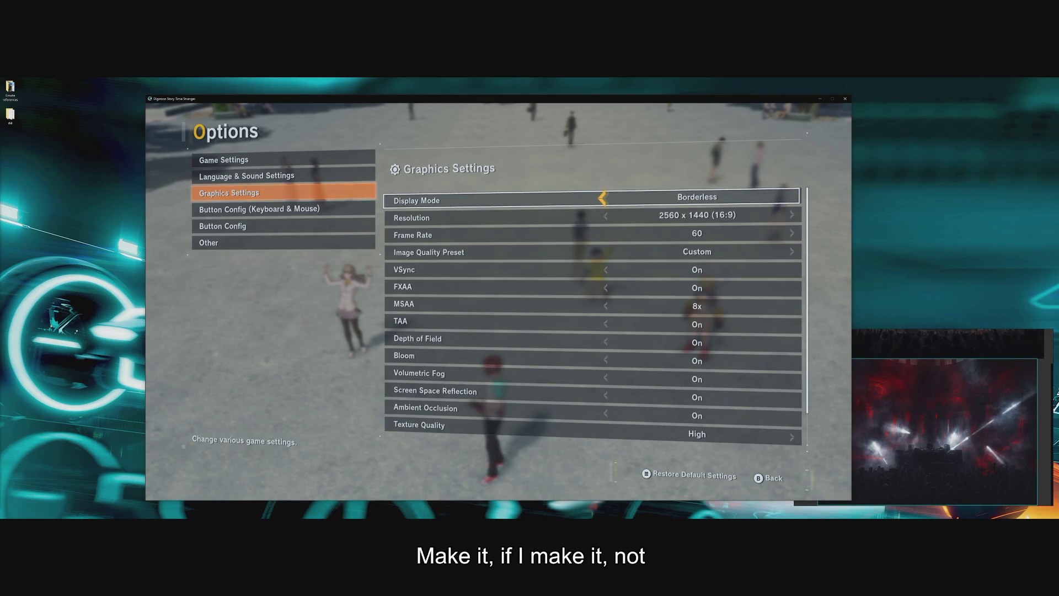
{"action": "key", "text": "Return"}
{"action": "key", "text": "Return"}
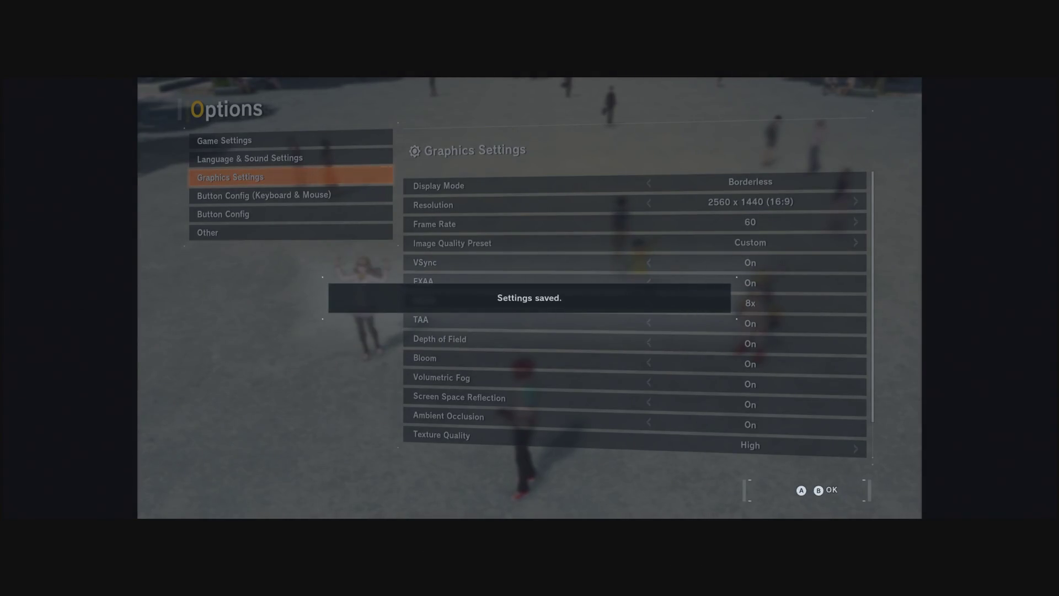
{"action": "key", "text": "Return"}
{"action": "key", "text": "Escape"}
{"action": "key", "text": "Escape"}
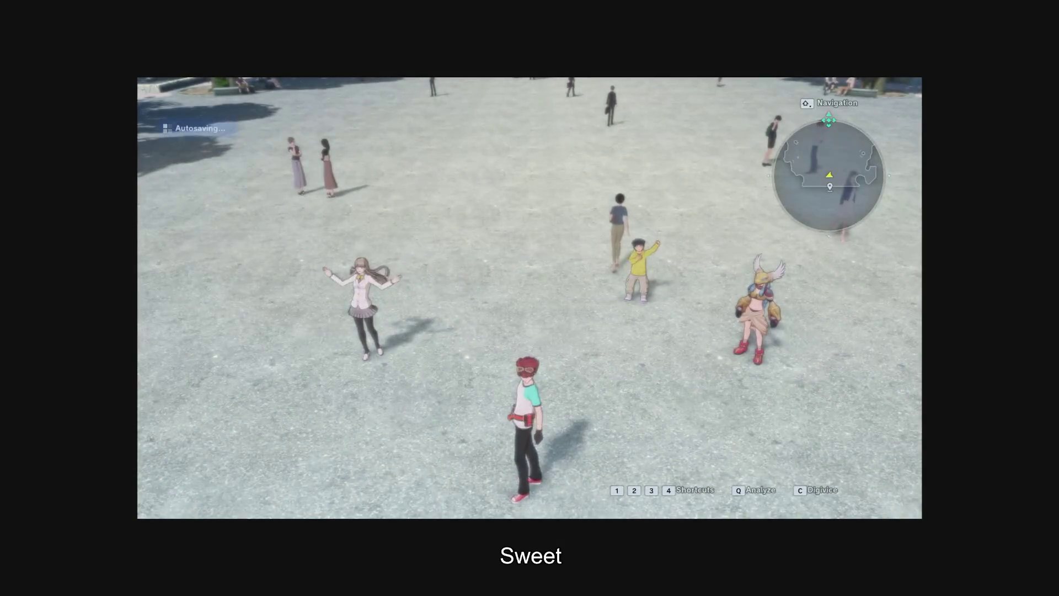
{"action": "key", "text": "w"}
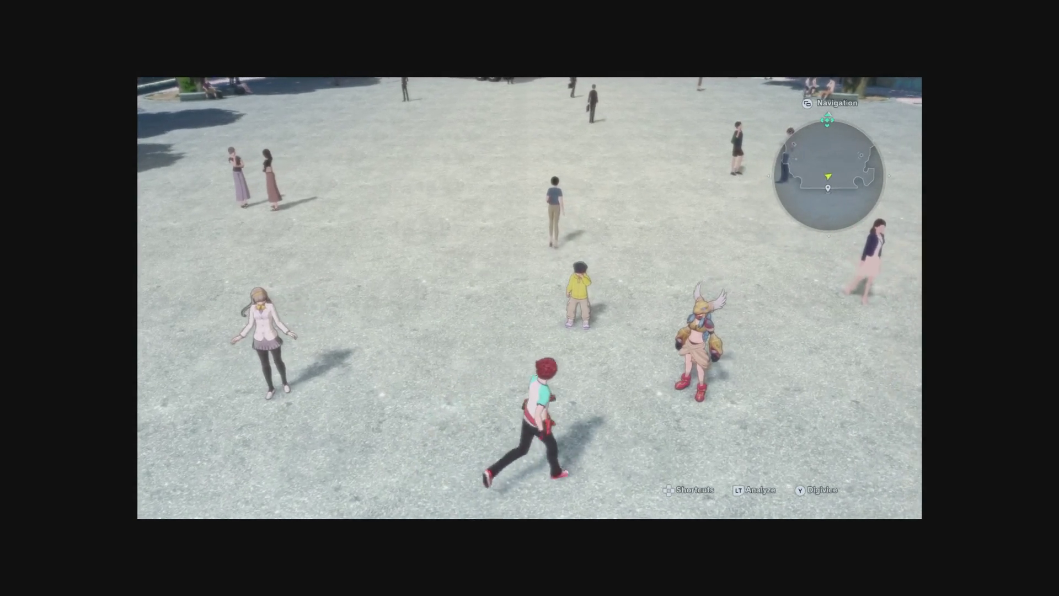
{"action": "key", "text": "w"}
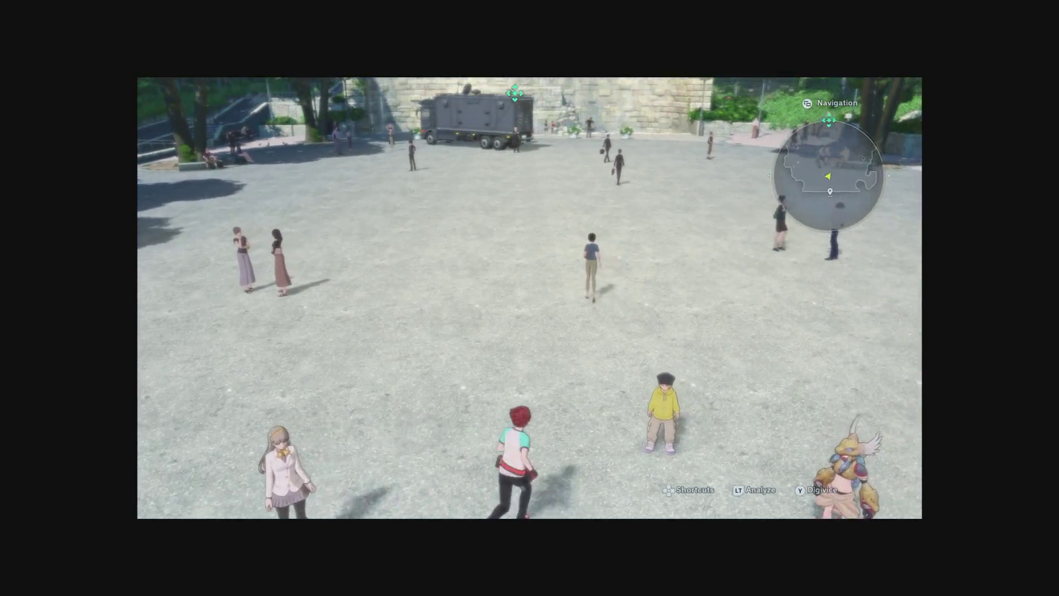
{"action": "key", "text": "w"}
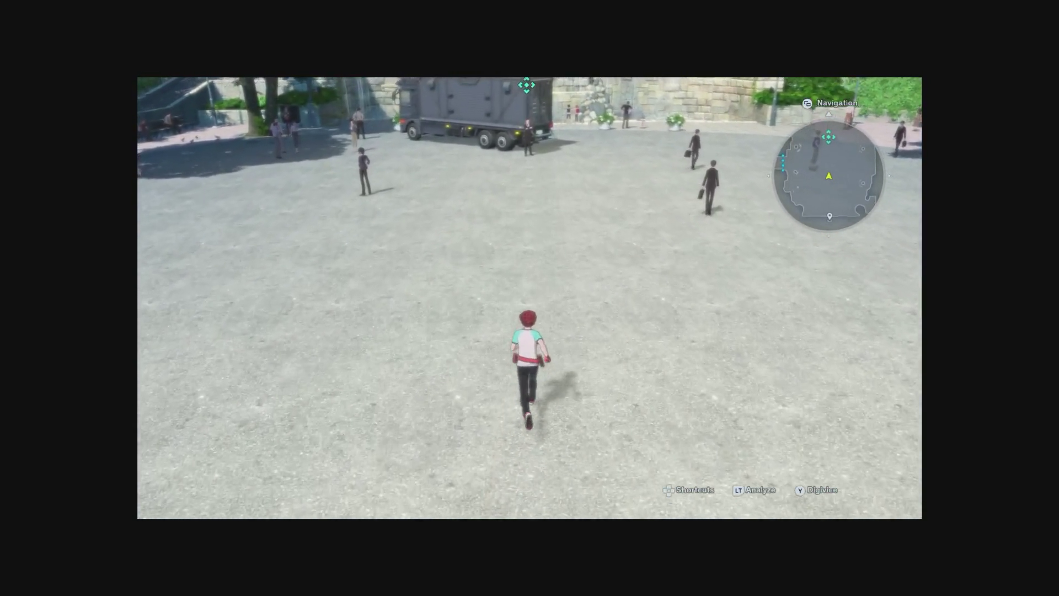
{"action": "key", "text": "w"}
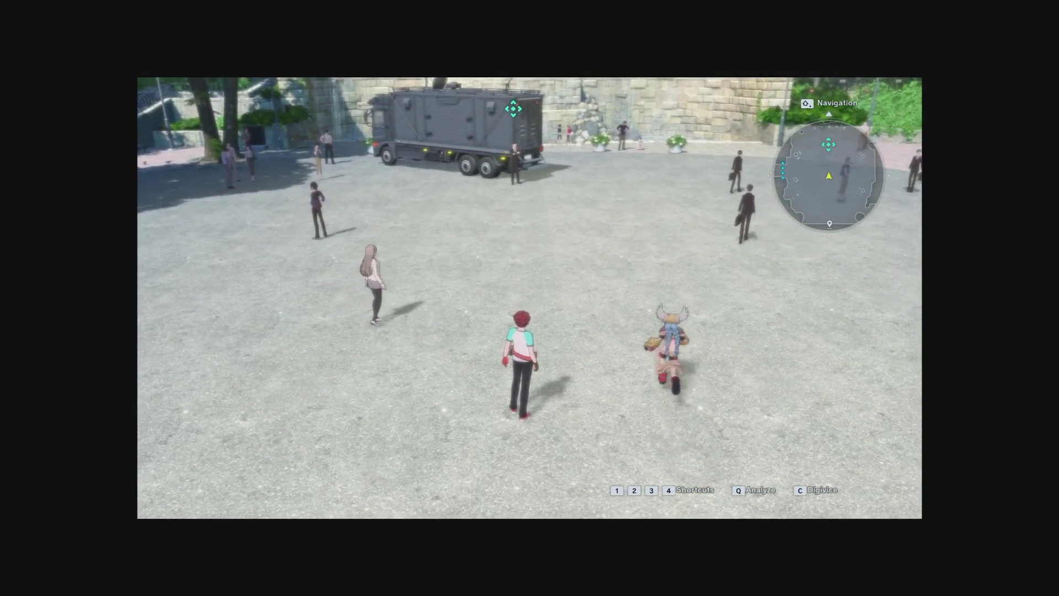
{"action": "key", "text": "w"}
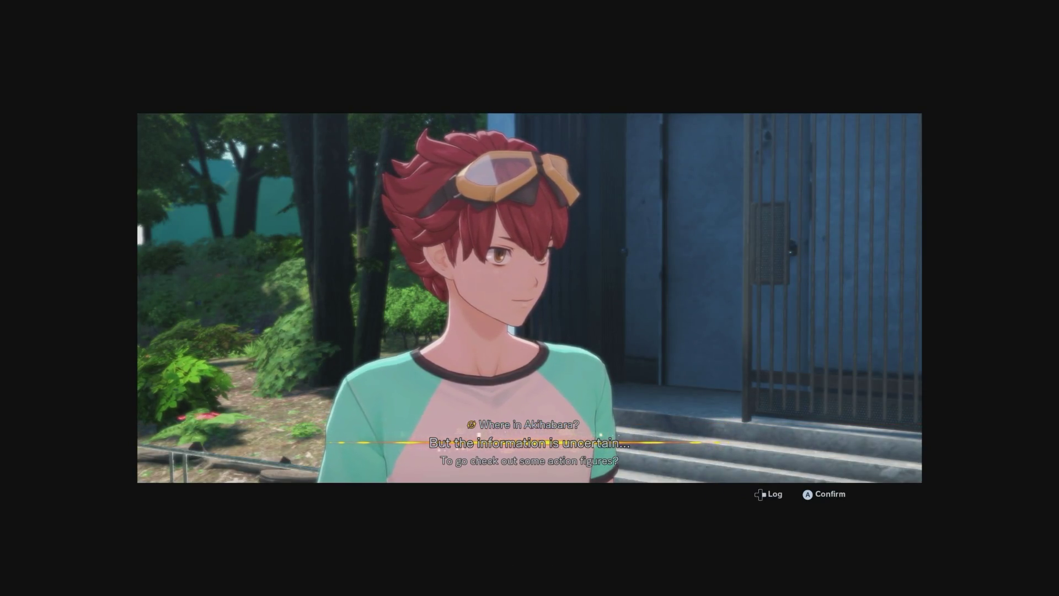
{"action": "key", "text": "Return"}
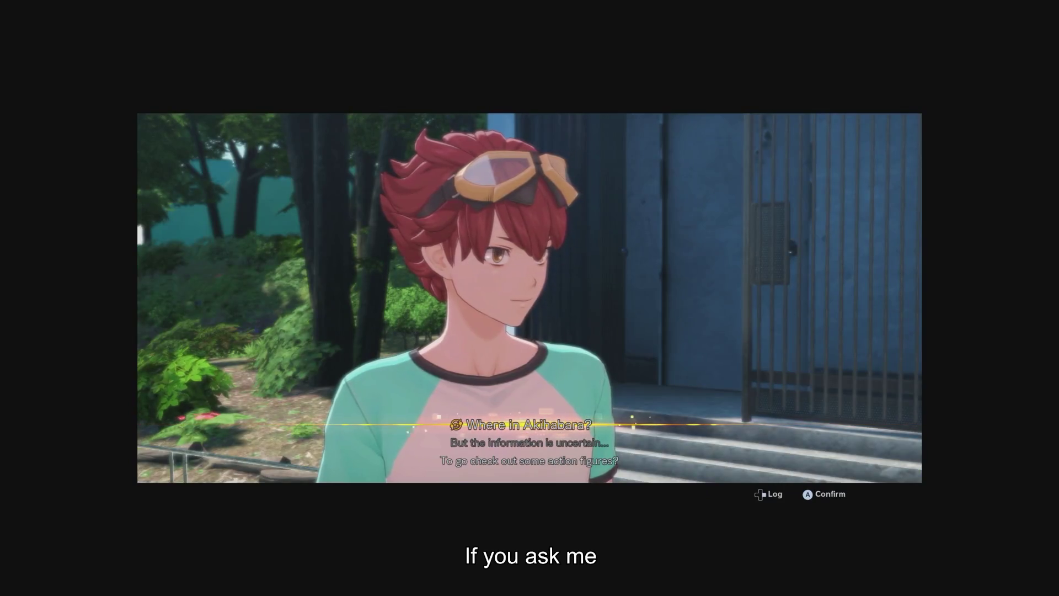
{"action": "key", "text": "Down"}
{"action": "key", "text": "Down"}
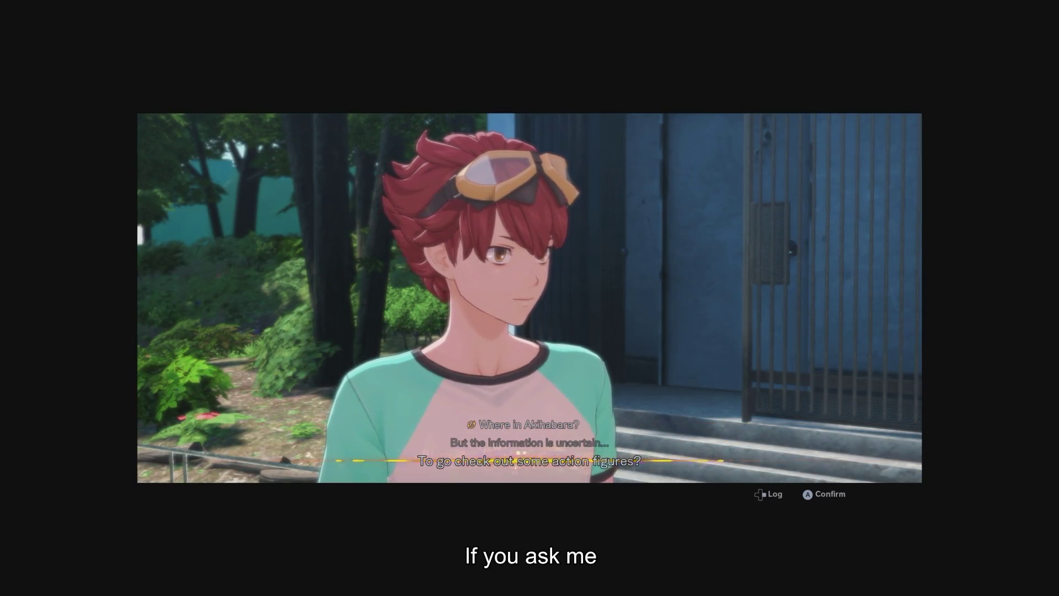
{"action": "key", "text": "Return"}
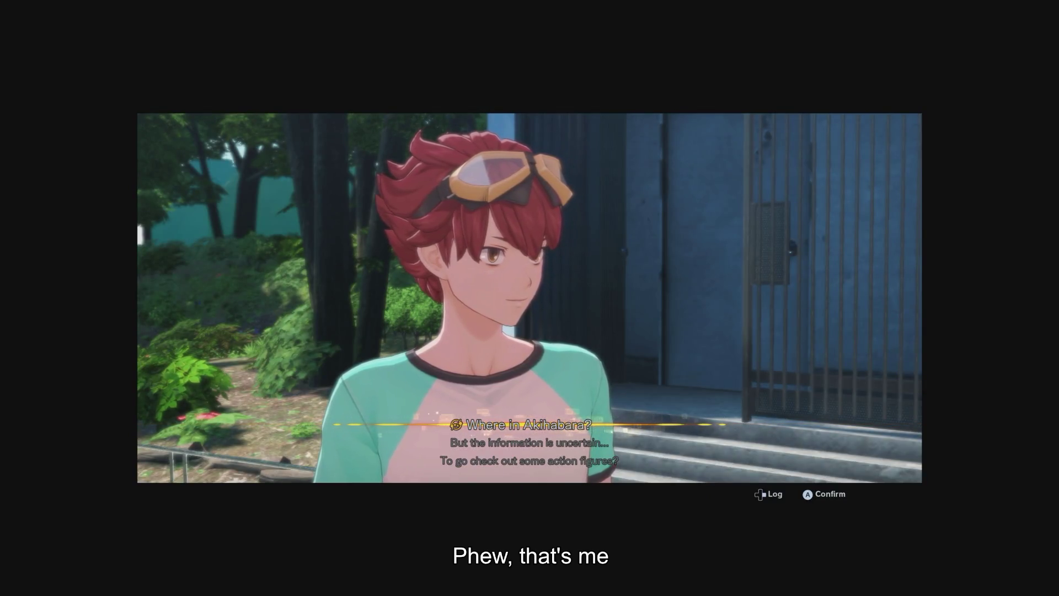
{"action": "key", "text": "Return"}
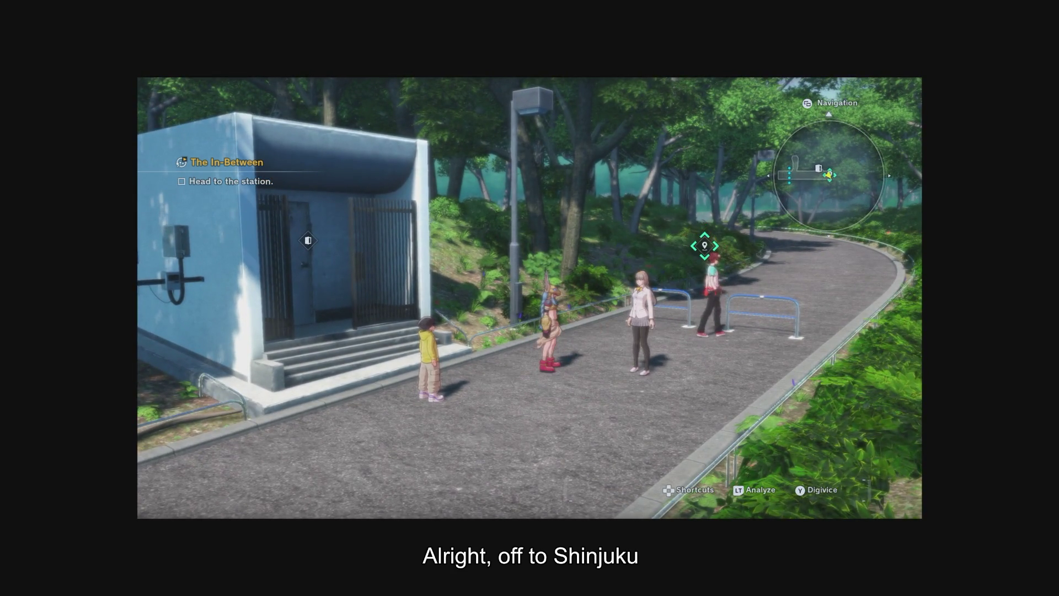
{"action": "key", "text": "Down"}
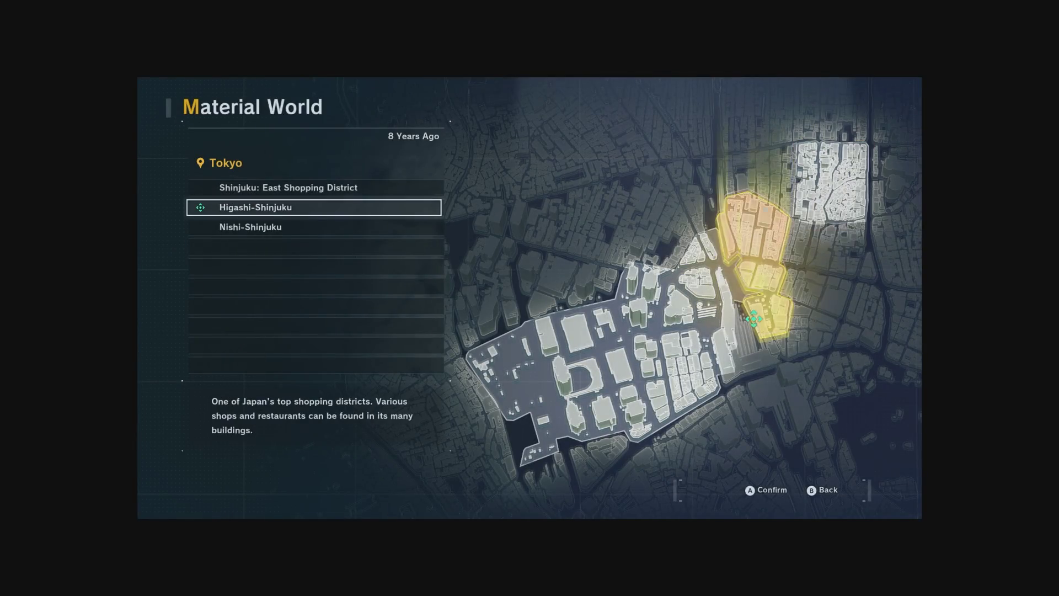
{"action": "key", "text": "Return"}
{"action": "key", "text": "Down"}
{"action": "key", "text": "Down"}
{"action": "key", "text": "Down"}
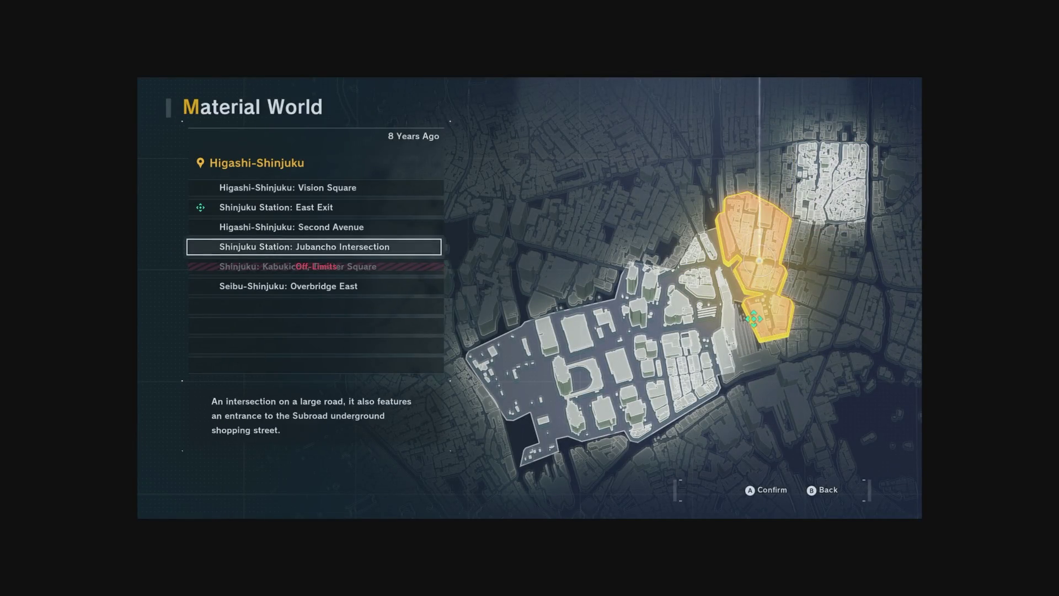
{"action": "key", "text": "Return"}
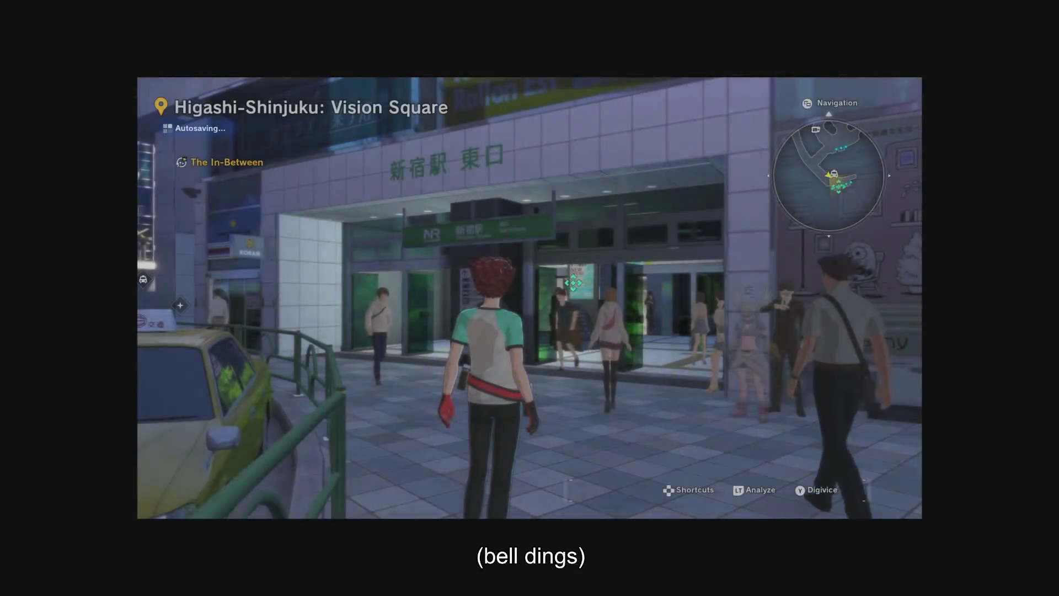
{"action": "key", "text": "w"}
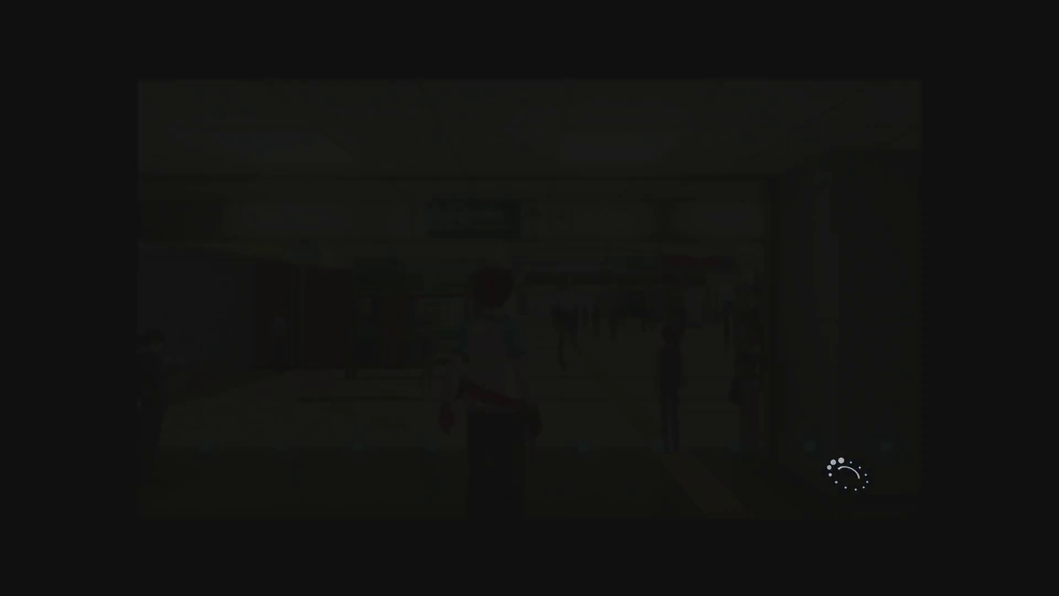
{"action": "key", "text": "w"}
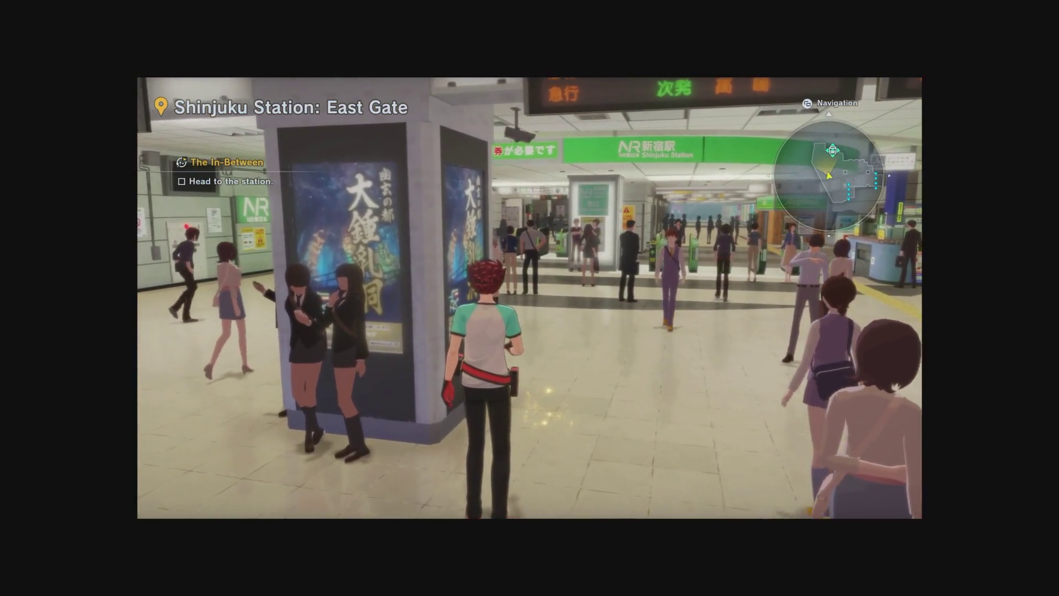
{"action": "key", "text": "w"}
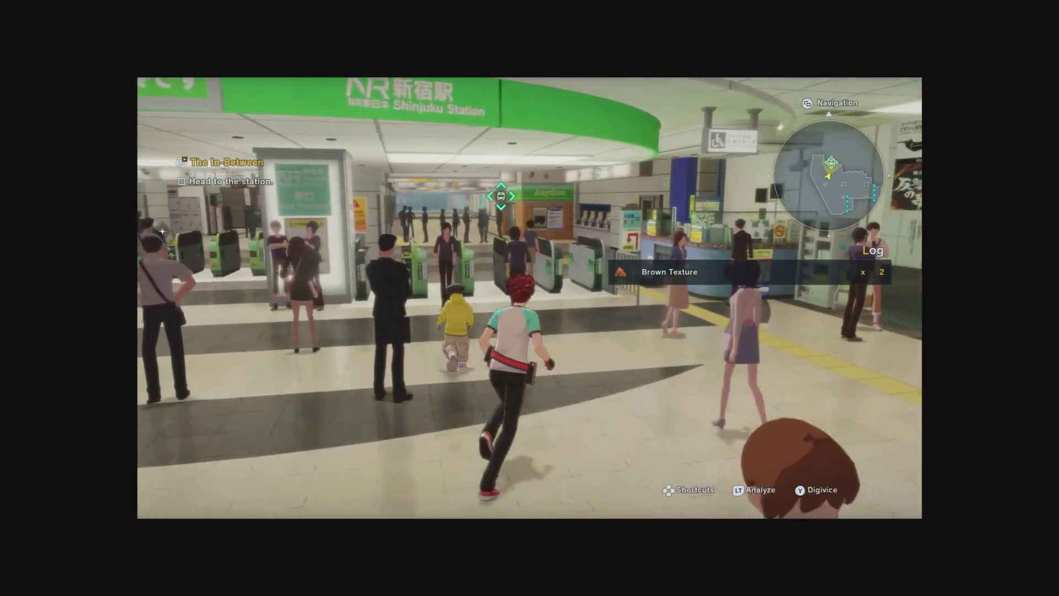
{"action": "key", "text": "w"}
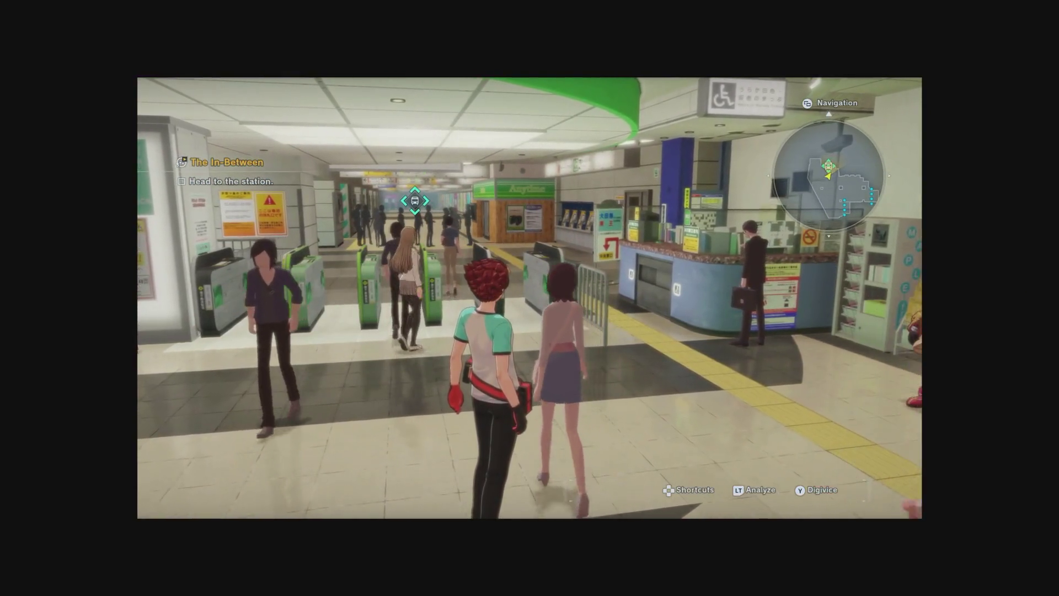
{"action": "key", "text": "w"}
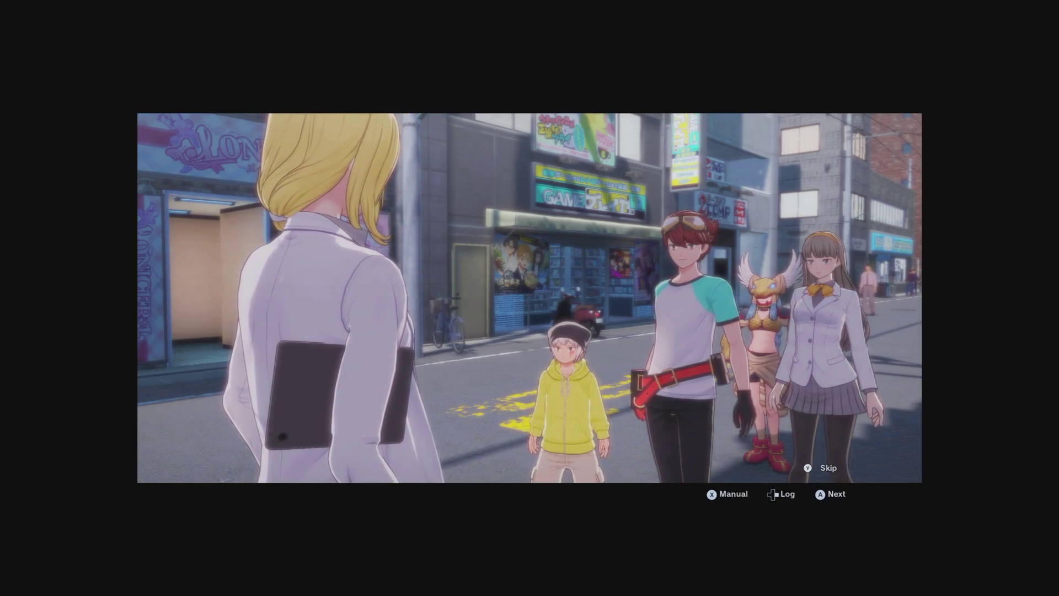
{"action": "key", "text": "Return"}
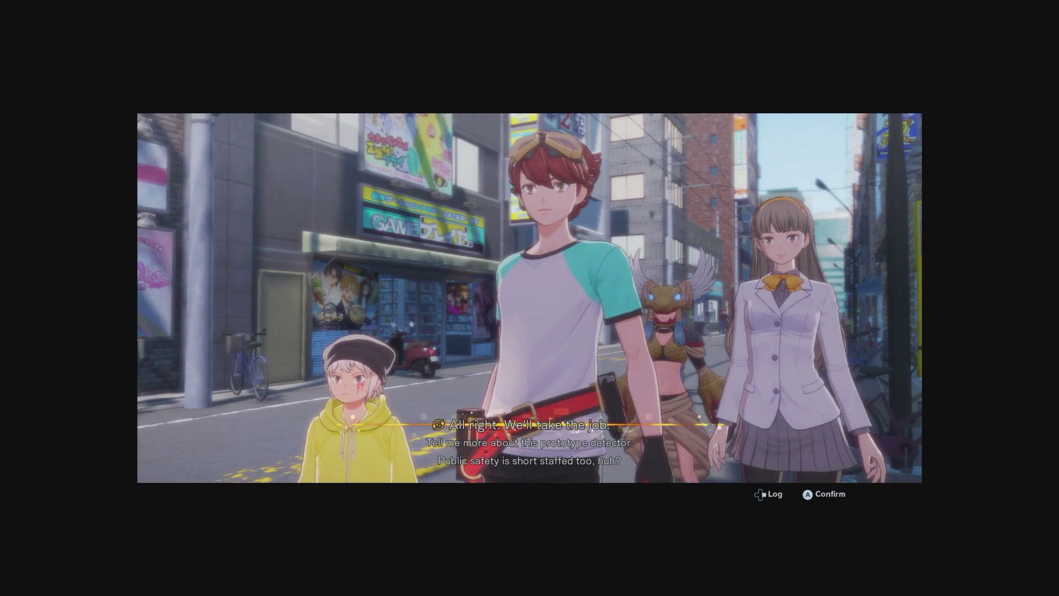
{"action": "key", "text": "Return"}
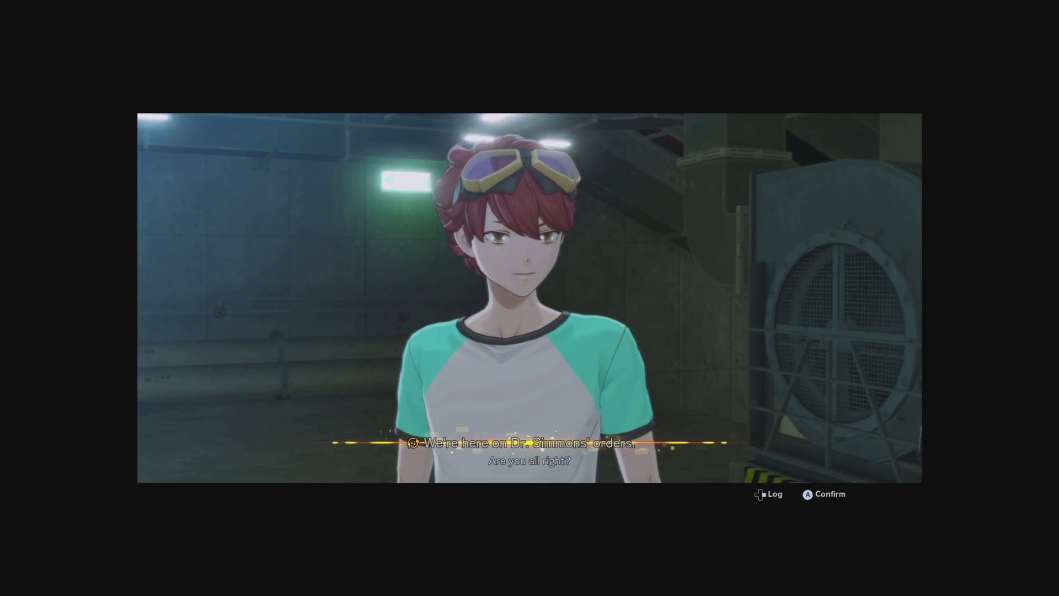
{"action": "key", "text": "Return"}
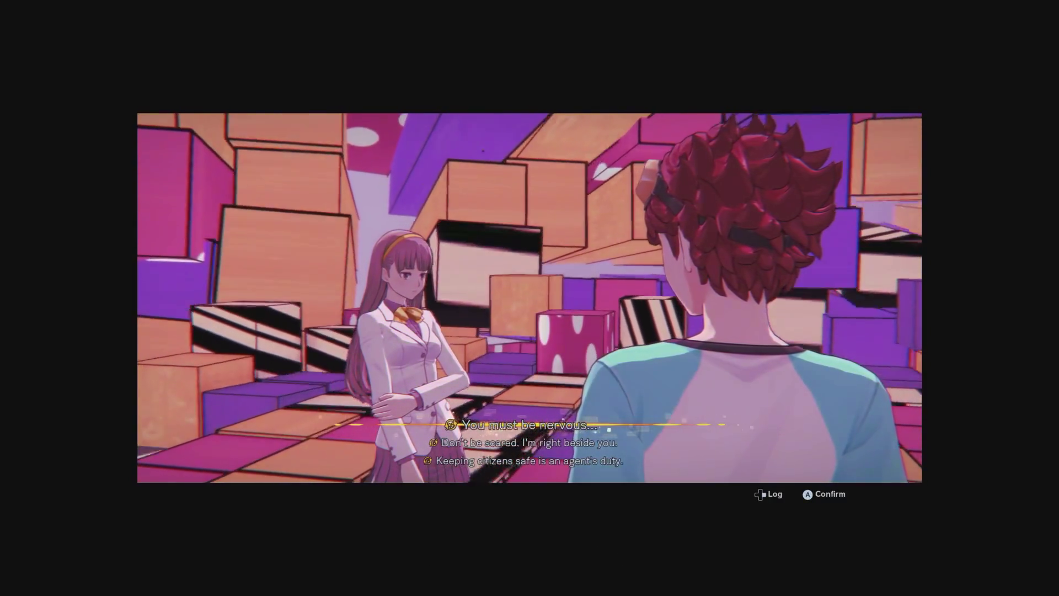
{"action": "key", "text": "Down"}
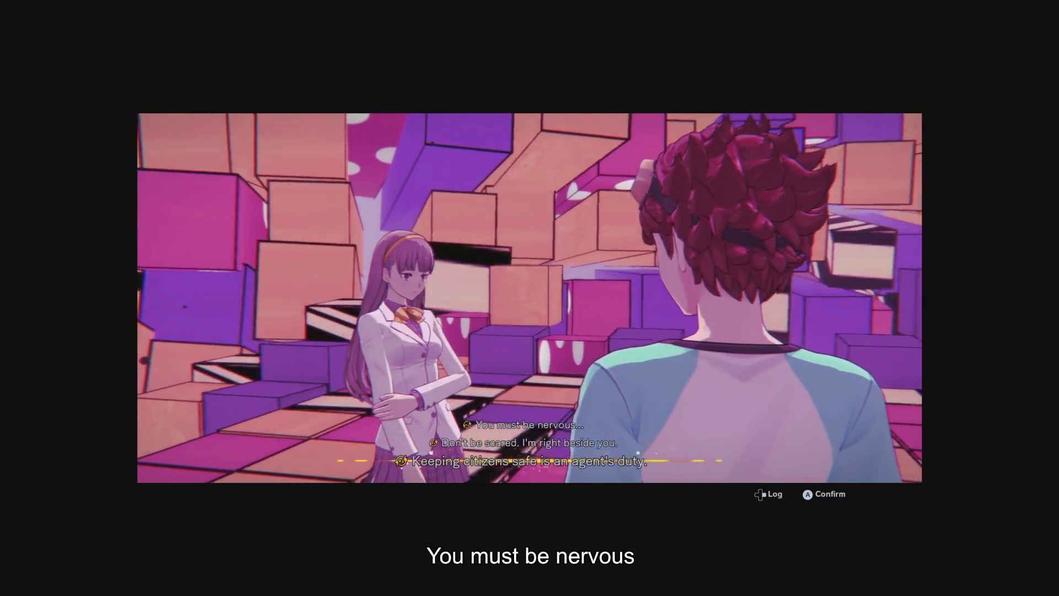
{"action": "key", "text": "Up"}
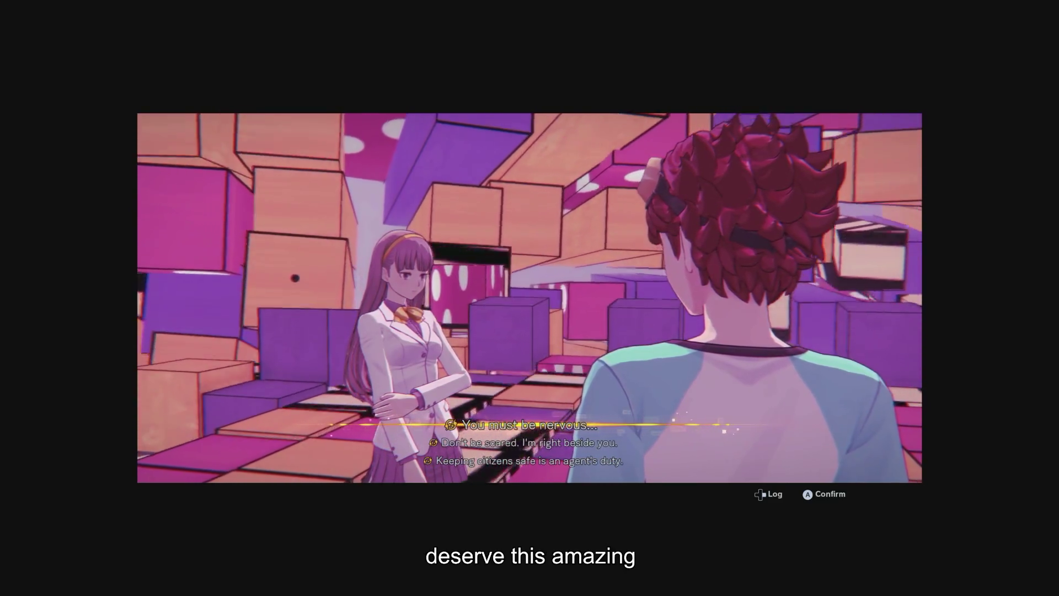
{"action": "key", "text": "Return"}
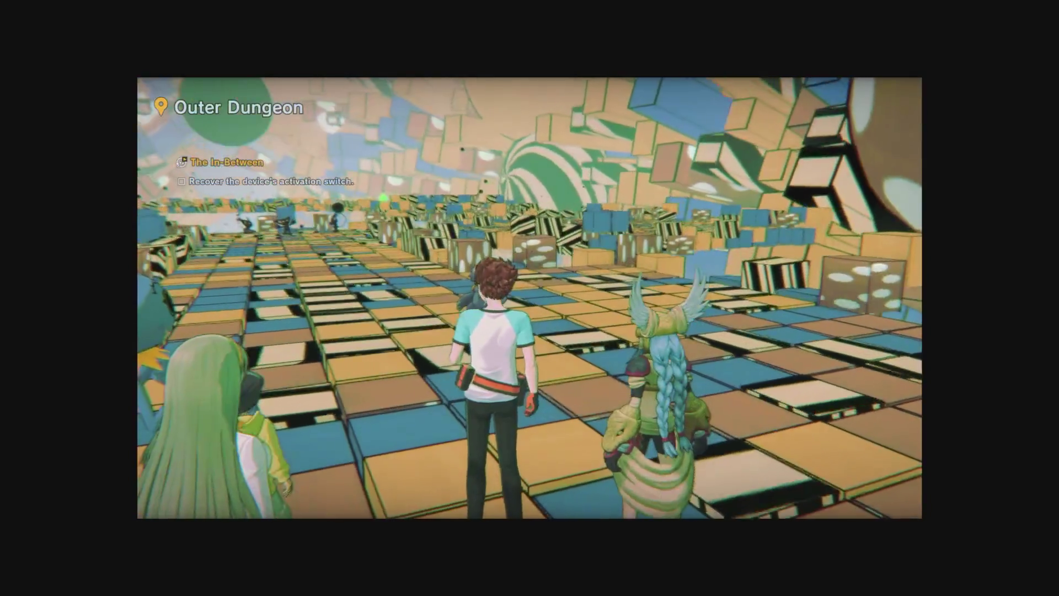
{"action": "key", "text": "Tab"}
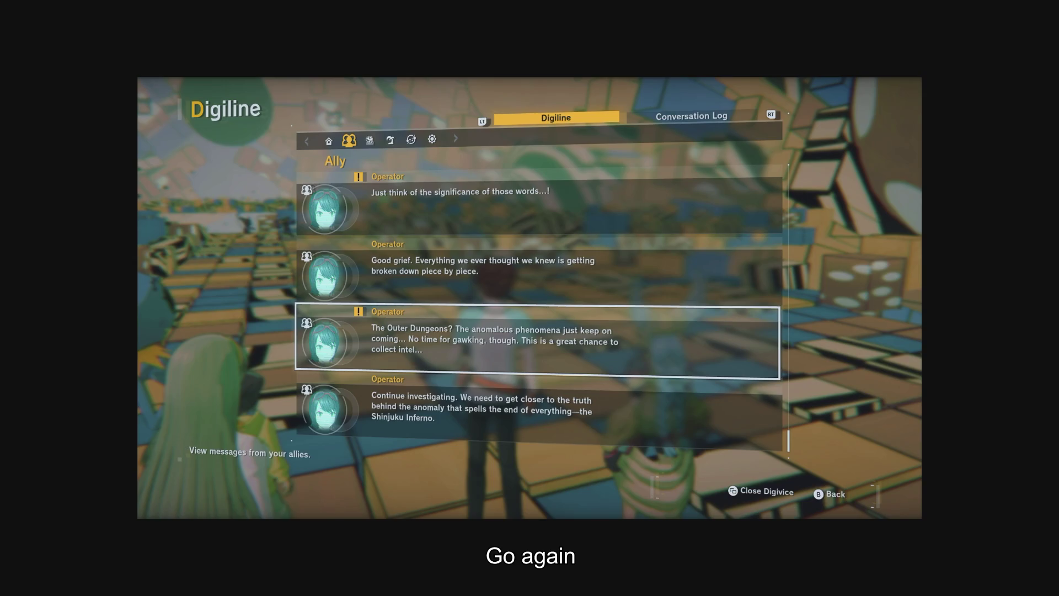
{"action": "left_click", "coordinate": [538, 411]}
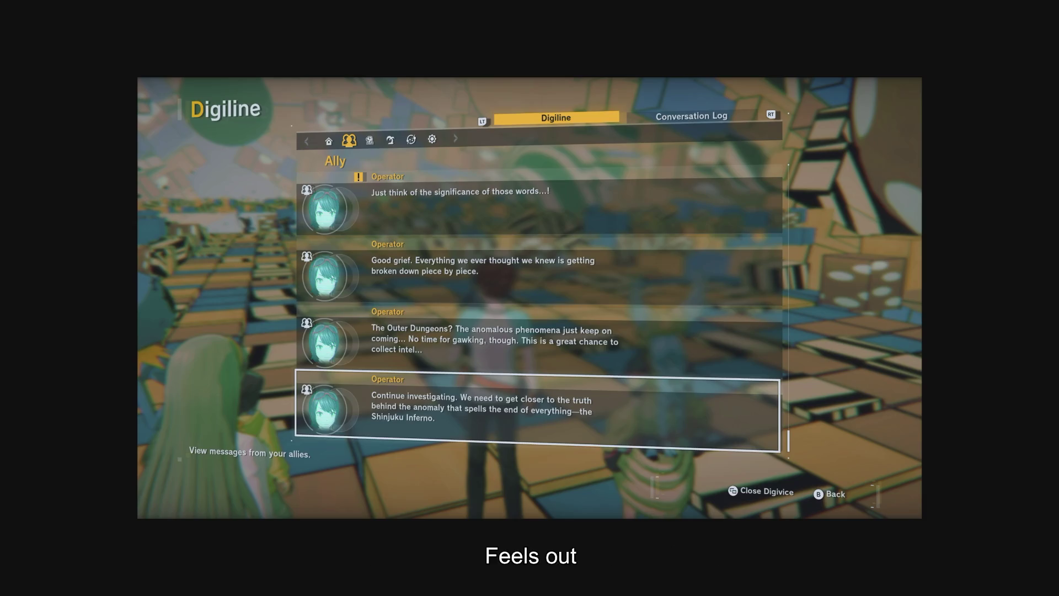
{"action": "key", "text": "Escape"}
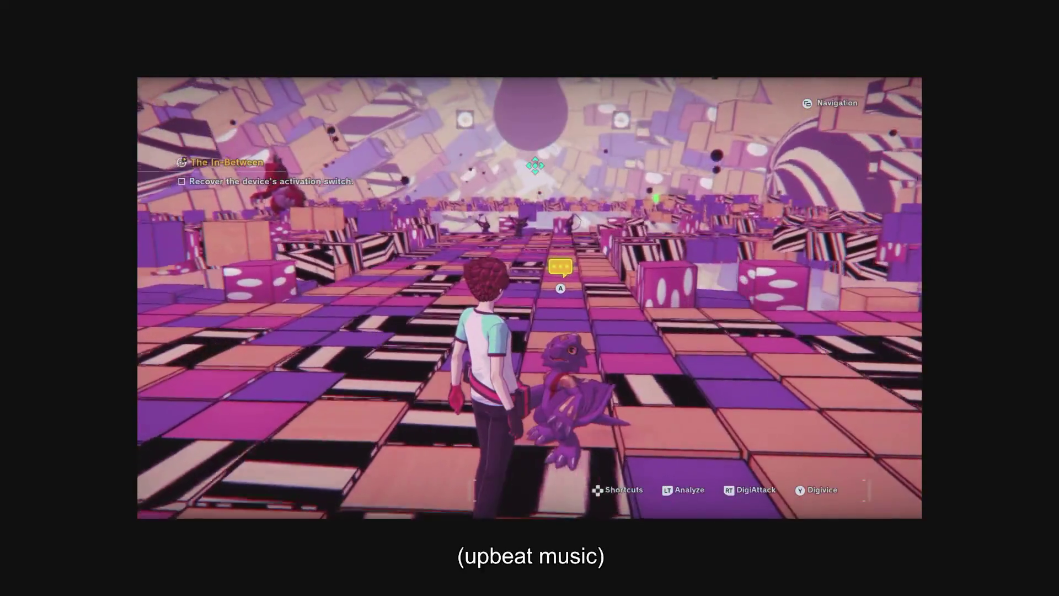
{"action": "key", "text": "Return"}
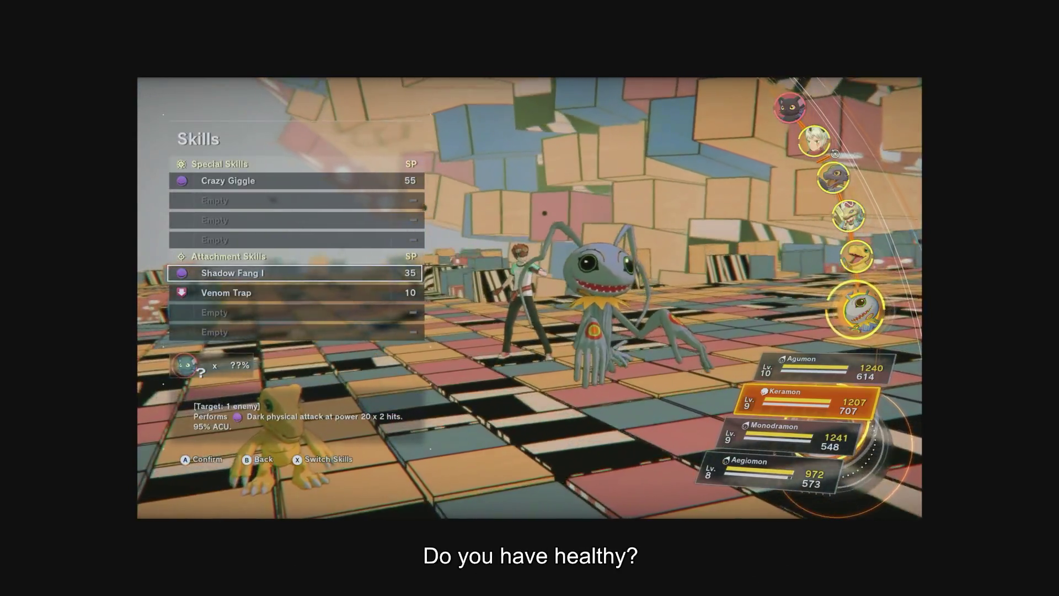
{"action": "key", "text": "Return"}
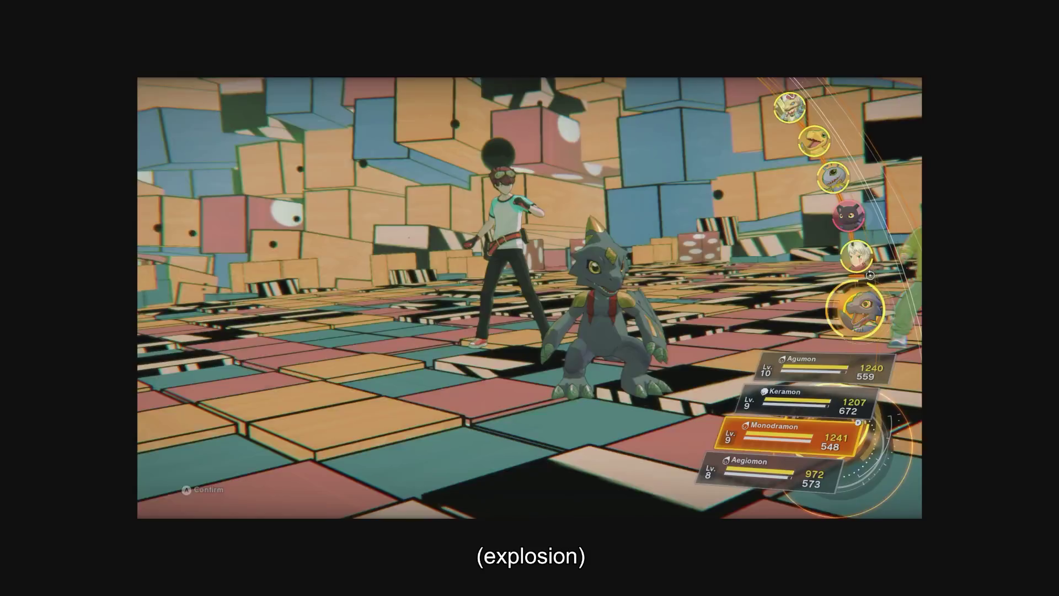
{"action": "key", "text": "Return"}
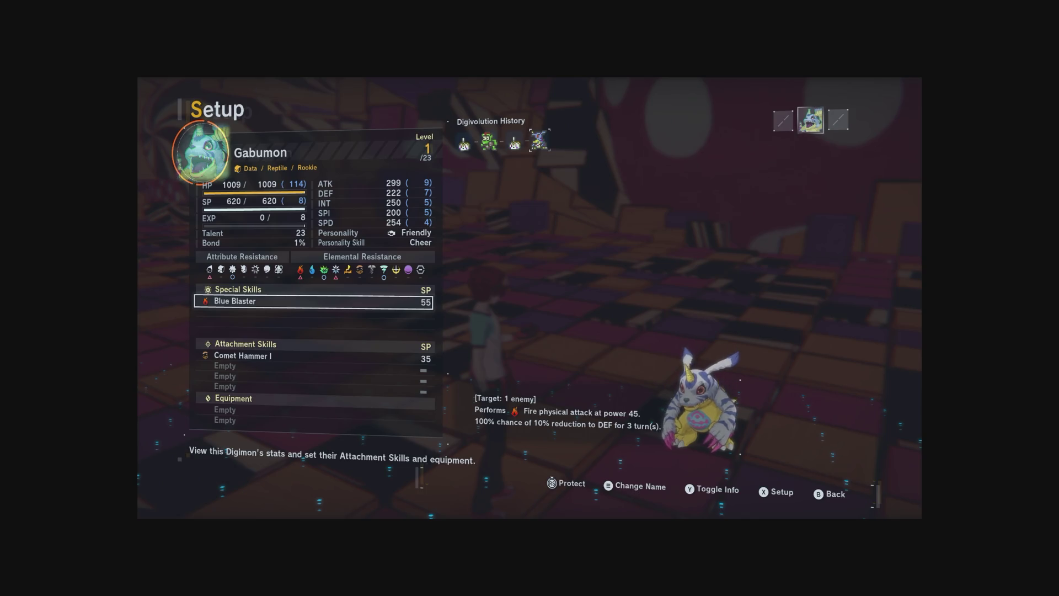
{"action": "key", "text": "Escape"}
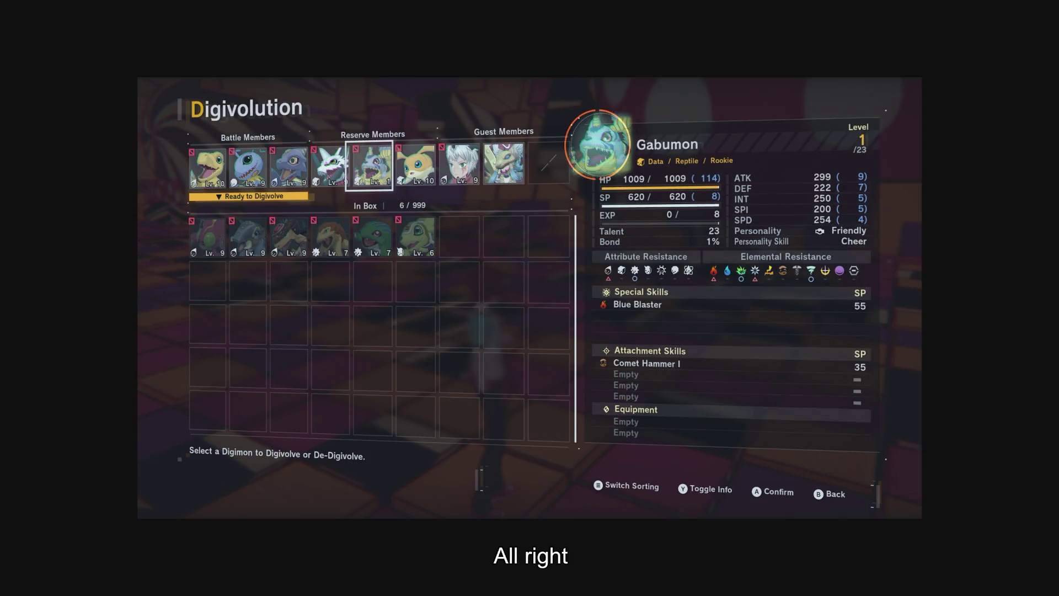
{"action": "key", "text": "Return"}
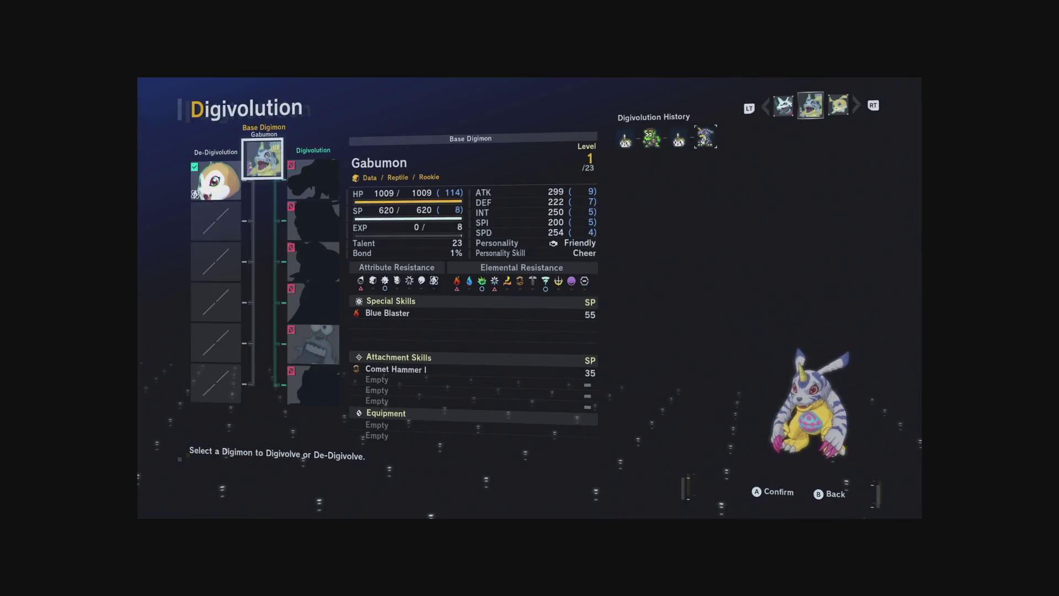
{"action": "key", "text": "Escape"}
{"action": "key", "text": "Escape"}
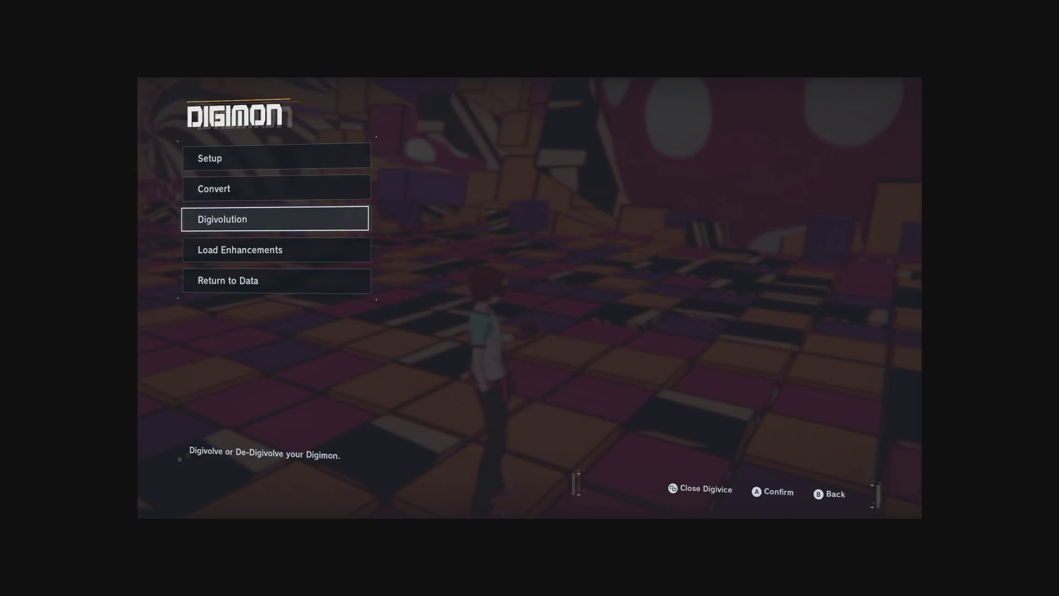
{"action": "key", "text": "Return"}
{"action": "key", "text": "Right"}
{"action": "key", "text": "Return"}
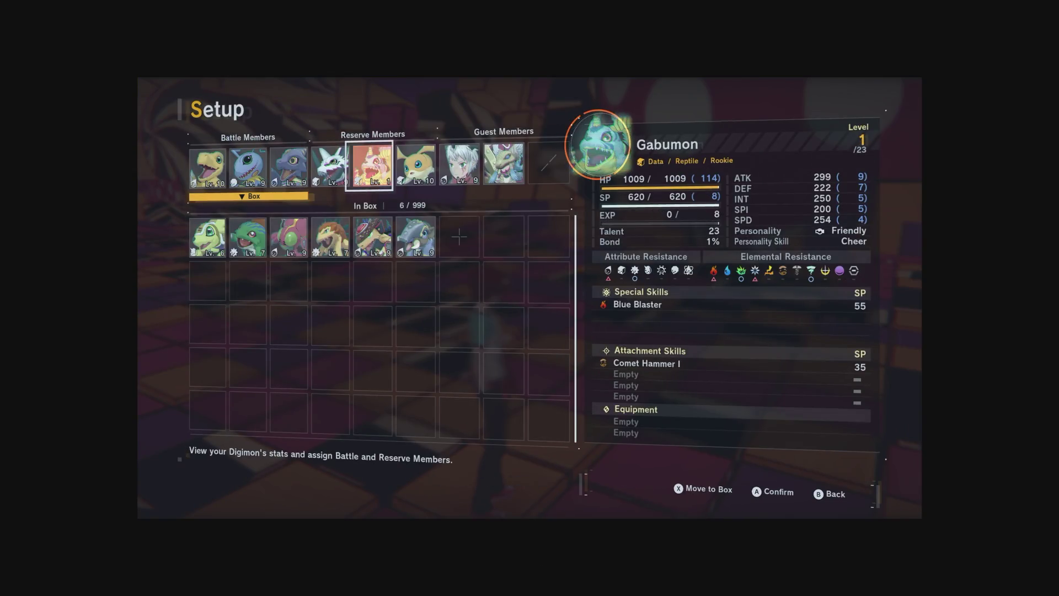
{"action": "key", "text": "Left"}
{"action": "key", "text": "Left"}
{"action": "key", "text": "Return"}
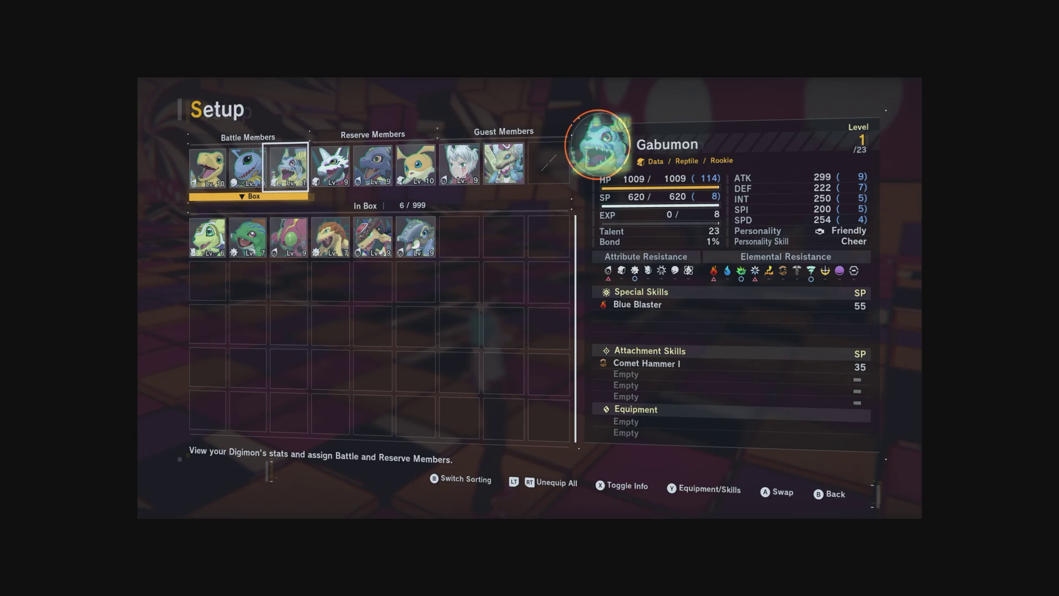
{"action": "key", "text": "Escape"}
{"action": "key", "text": "Escape"}
{"action": "key", "text": "Escape"}
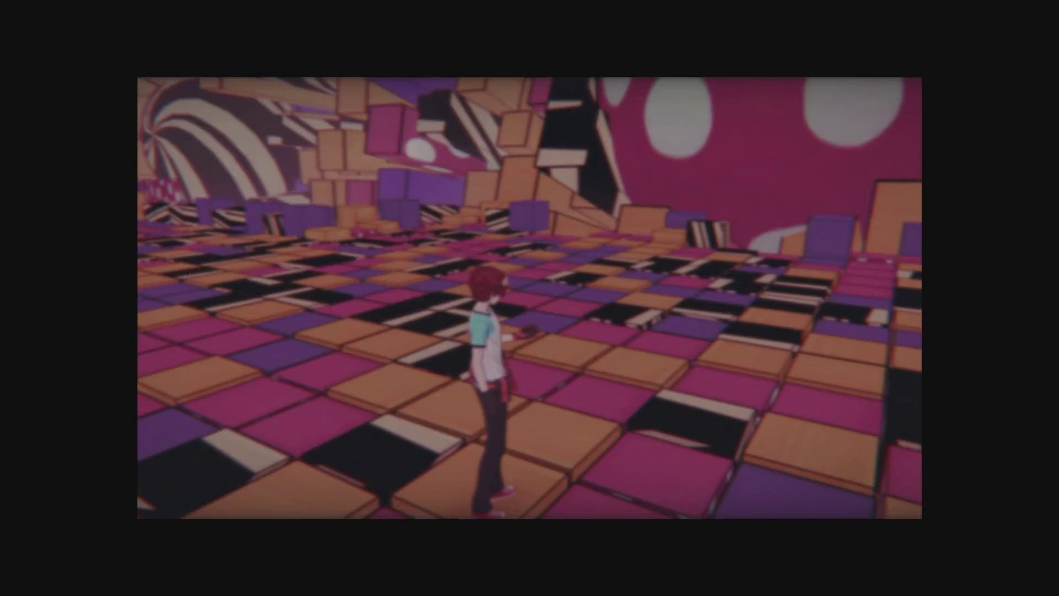
{"action": "key", "text": "w"}
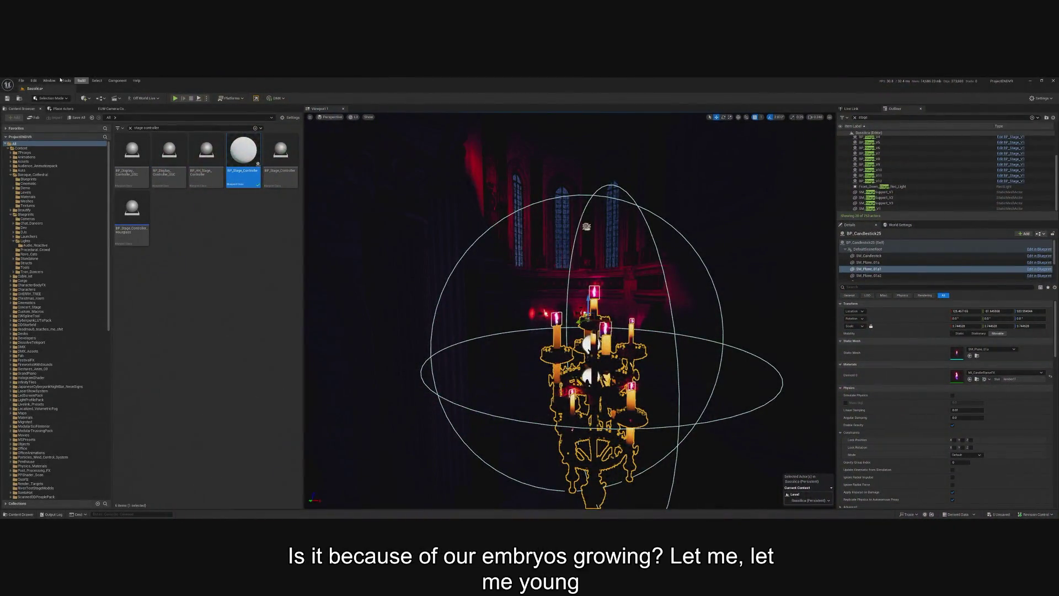
{"action": "left_click", "coordinate": [21, 80]}
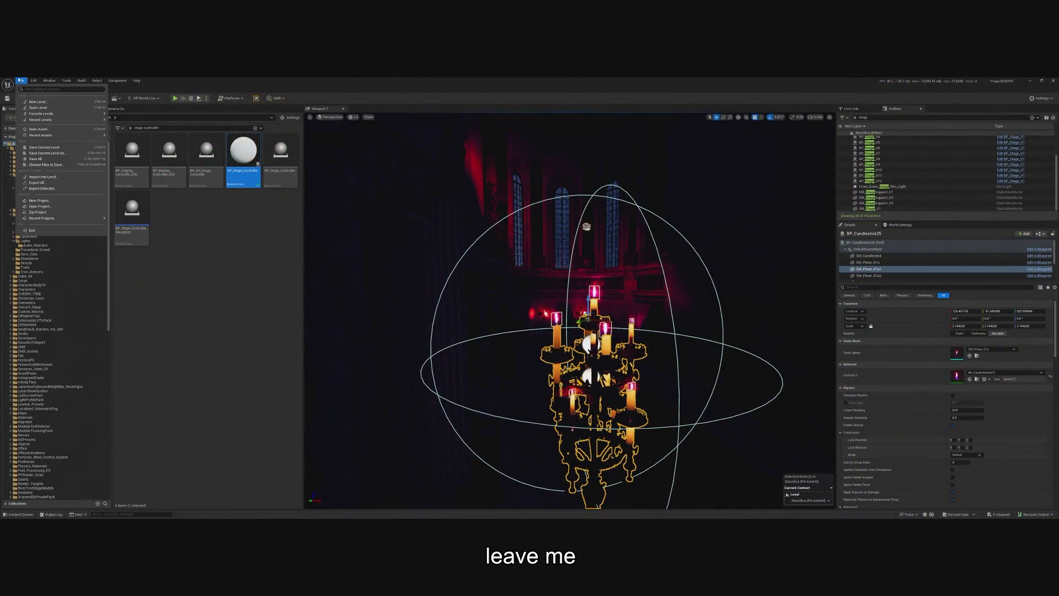
{"action": "left_click", "coordinate": [258, 207]}
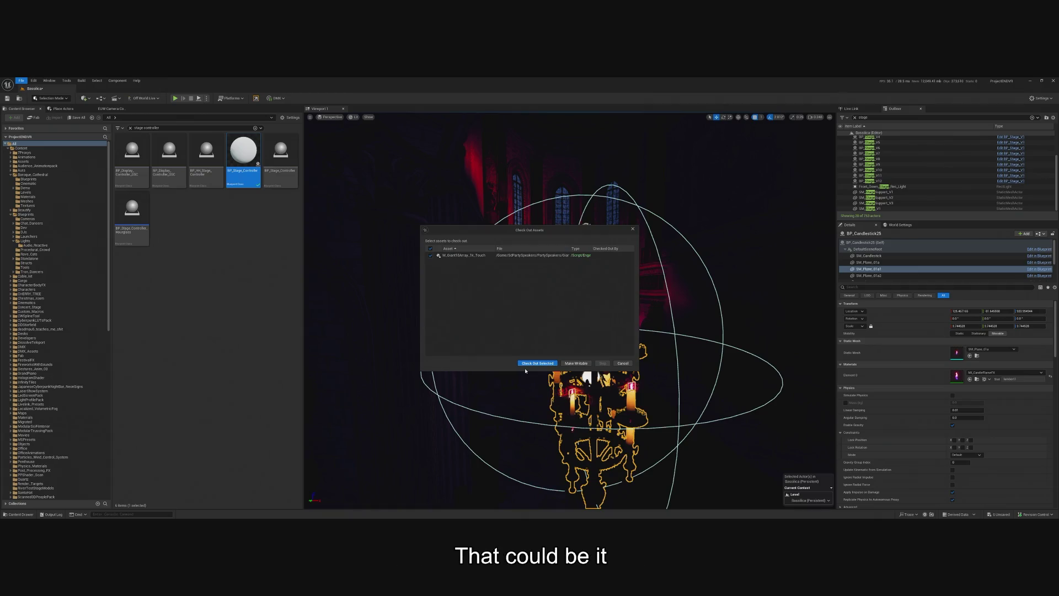
{"action": "left_click", "coordinate": [532, 364]}
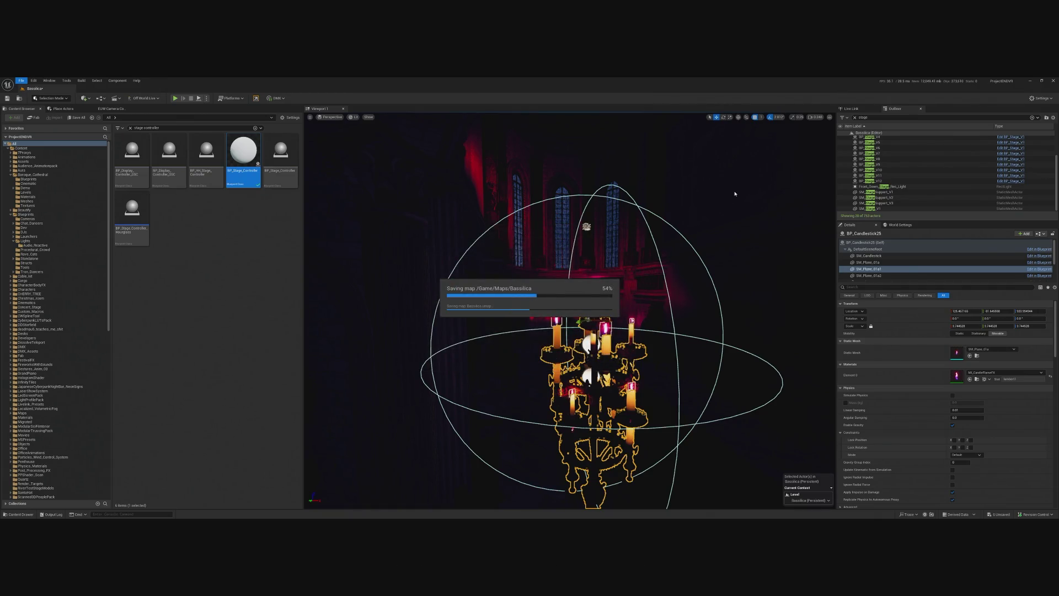
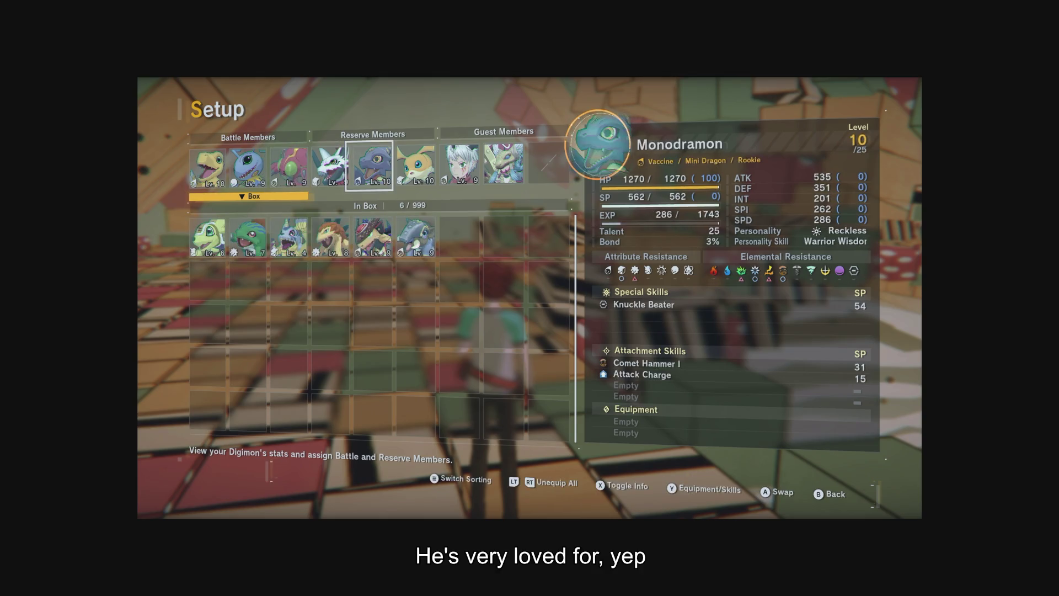
{"action": "left_click", "coordinate": [331, 237]}
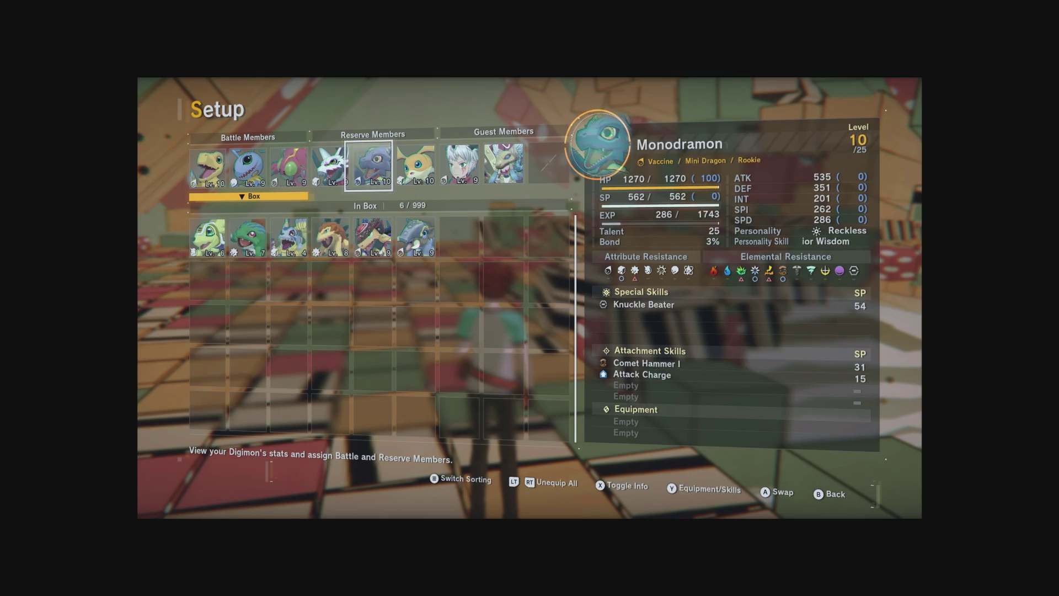
{"action": "key", "text": "x"}
{"action": "key", "text": "Escape"}
{"action": "key", "text": "Escape"}
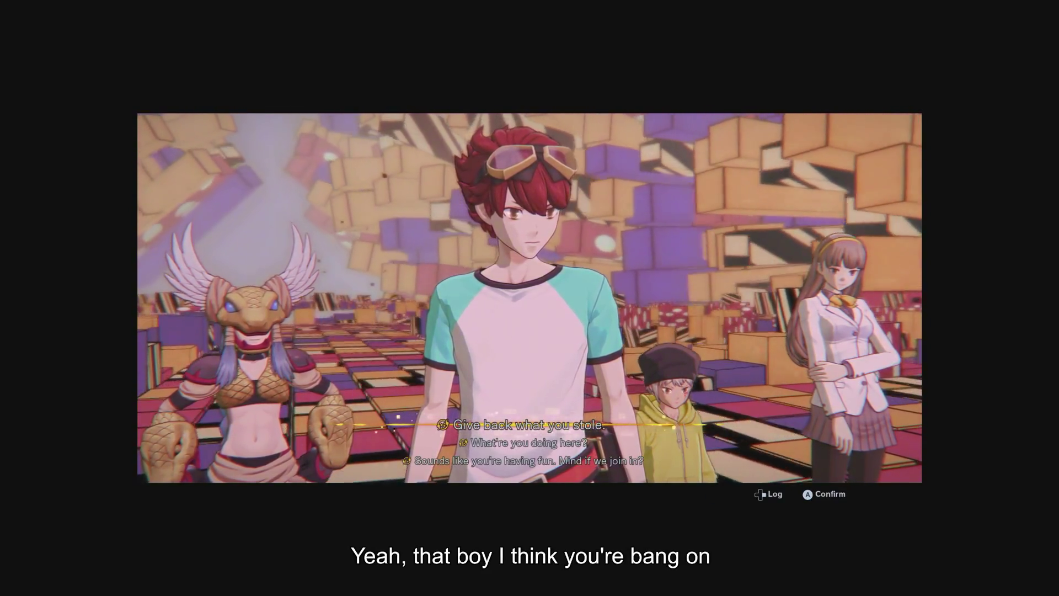
{"action": "key", "text": "Return"}
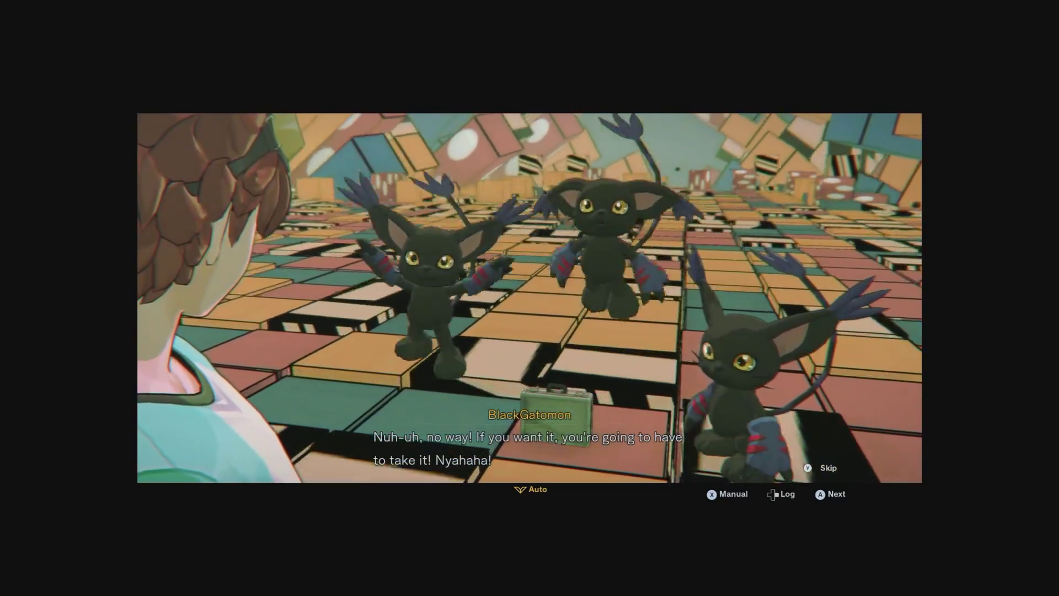
{"action": "key", "text": "Return"}
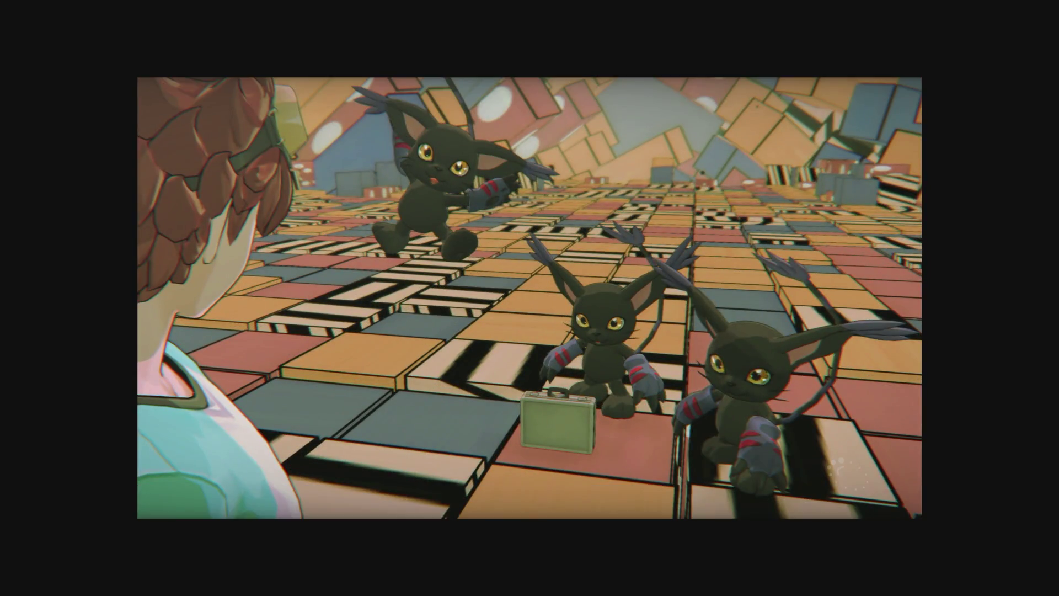